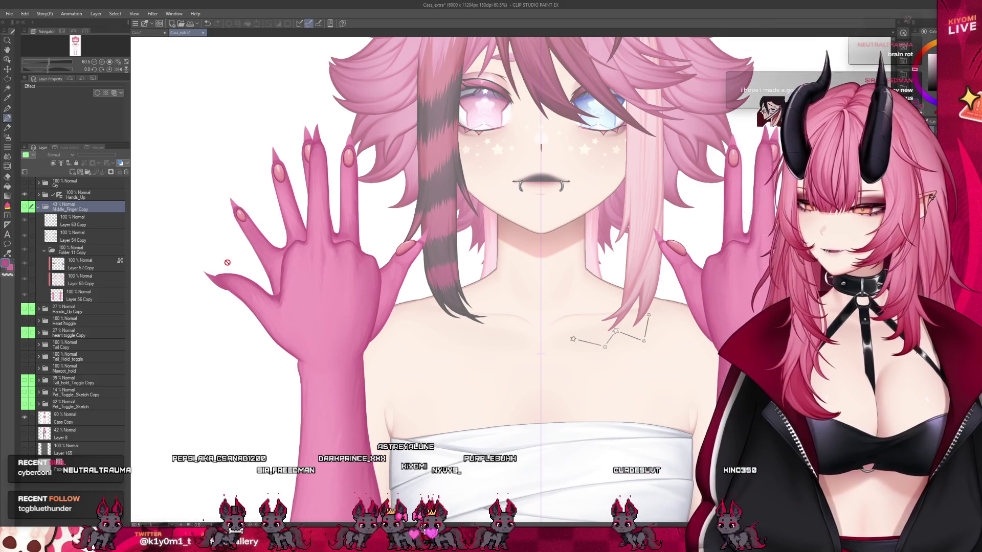
Collapse the Middle_Finger Copy group and hide the Hands_Up folder.
scroll(307, 215, "down", 3)
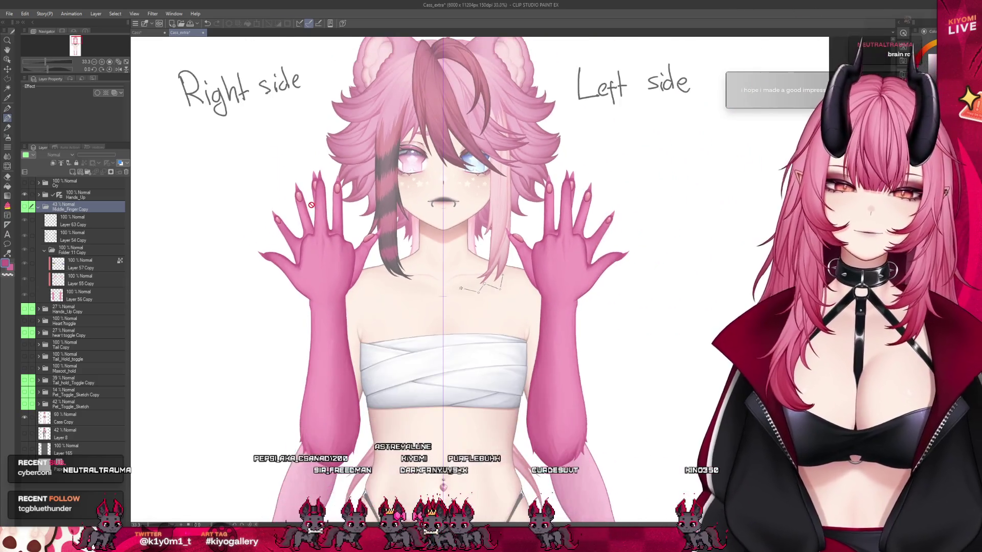
scroll(311, 205, "down", 1)
left_click(39, 207)
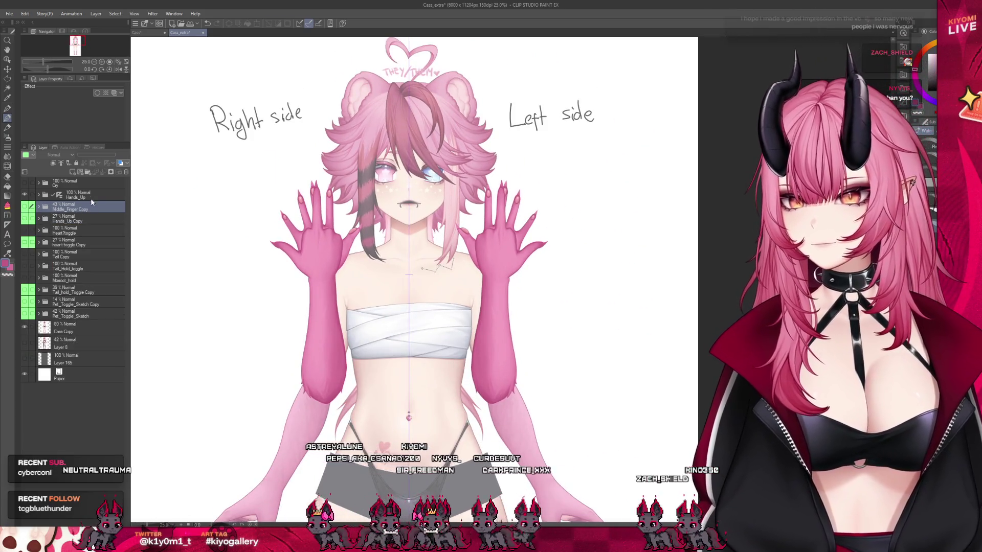
left_click(72, 195)
left_click(25, 194)
Raise the Cass Copy layer to full opacity.
scroll(363, 214, "up", 1)
scroll(307, 209, "down", 1)
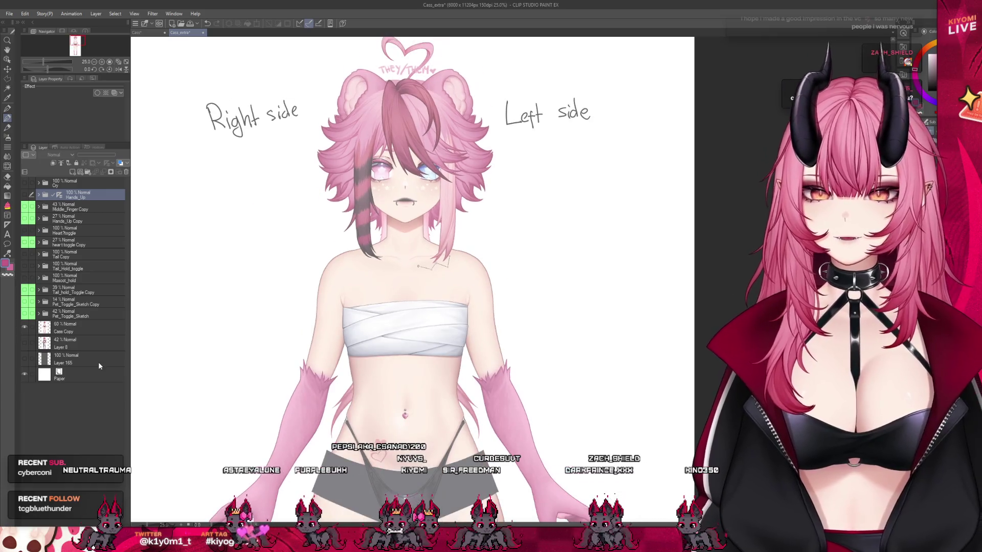
left_click(71, 328)
left_click(114, 154)
scroll(322, 133, "down", 2)
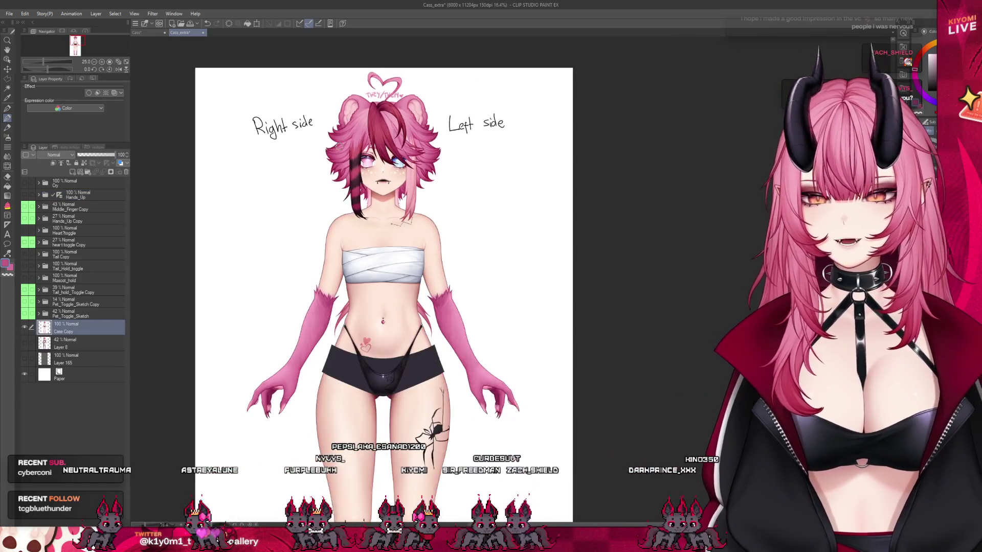
scroll(339, 147, "up", 2)
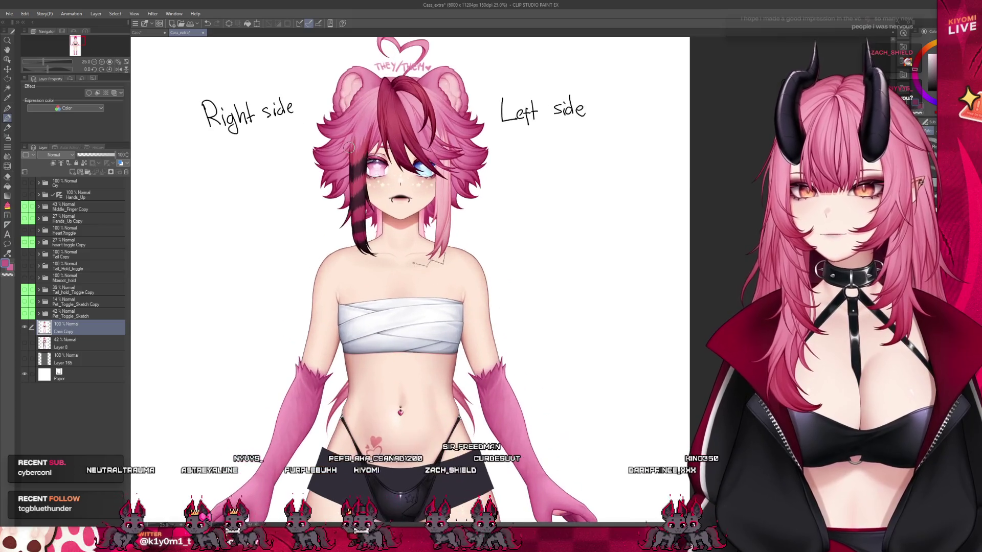
Look over the fully dressed Cass document, then return to Cass_extra.
left_click(148, 32)
scroll(368, 287, "down", 3)
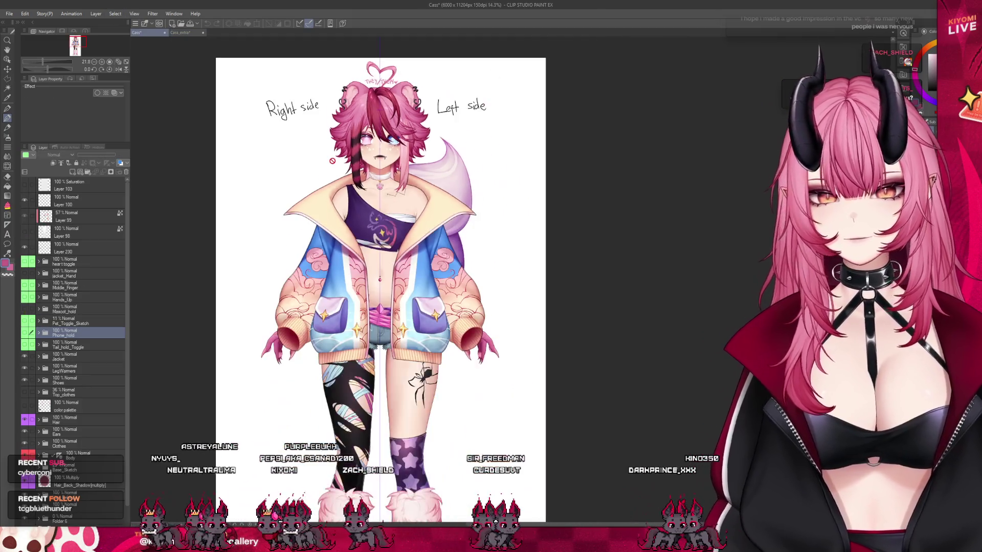
scroll(357, 182, "up", 1)
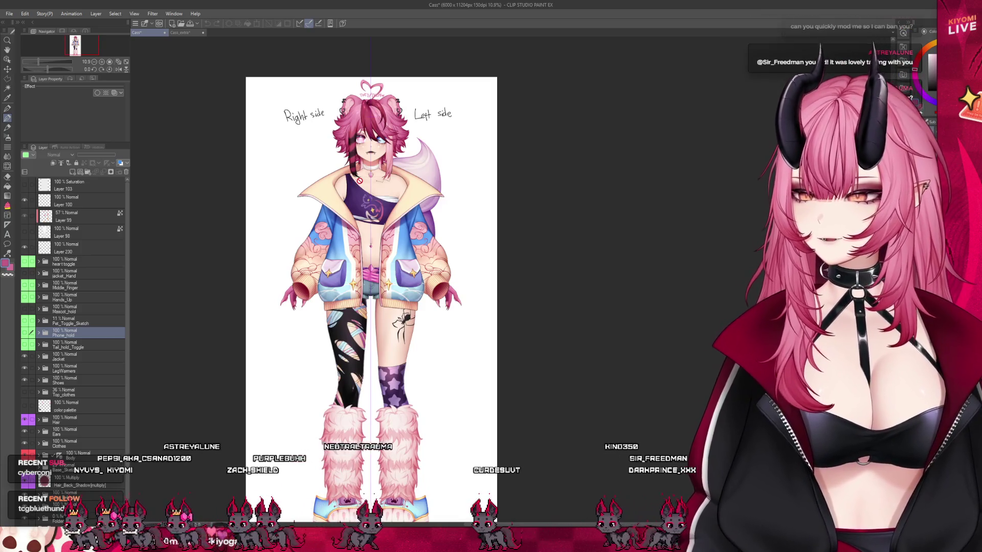
scroll(98, 345, "down", 1)
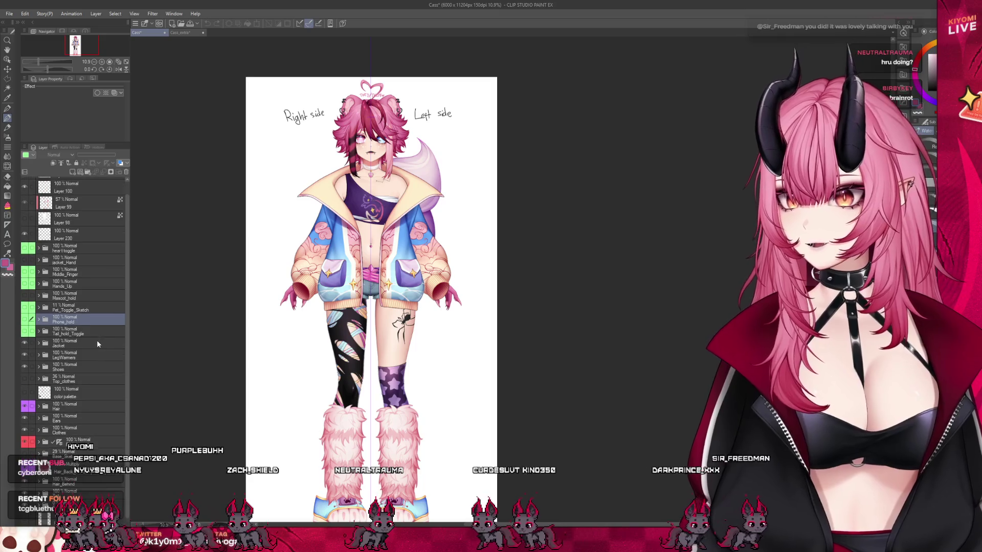
scroll(111, 306, "up", 1)
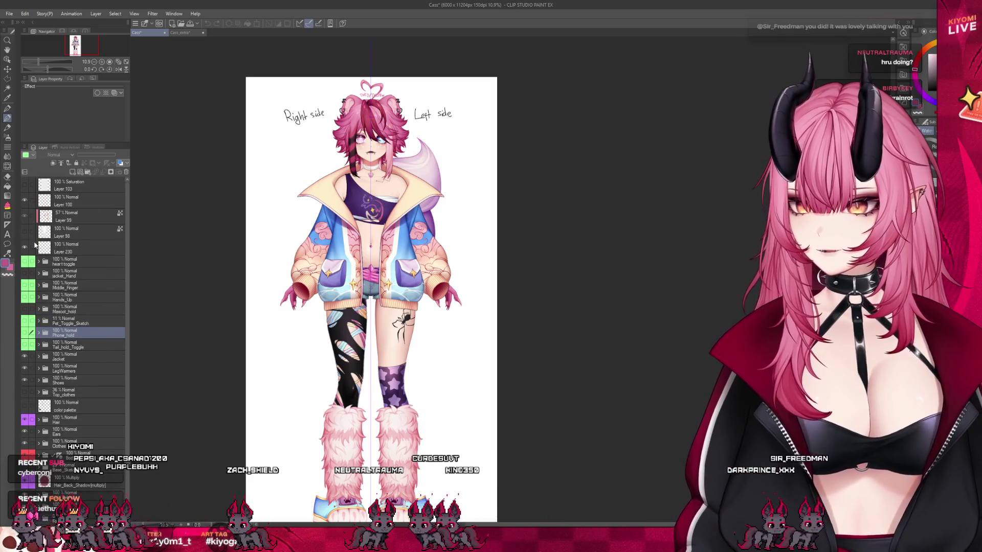
left_click(176, 34)
Turn on the Heart toggle layer so the model makes the heart-hands pose.
scroll(366, 128, "up", 1)
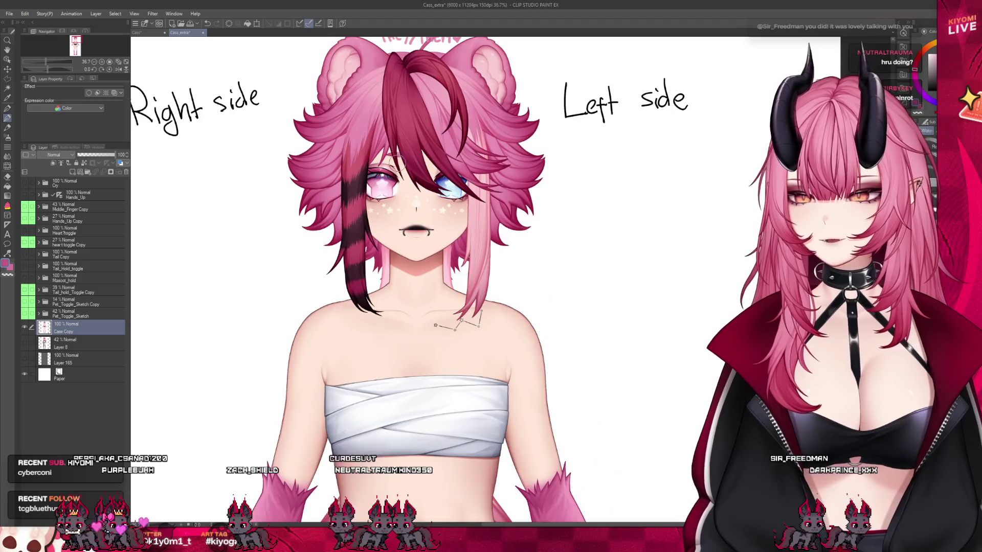
scroll(367, 110, "up", 1)
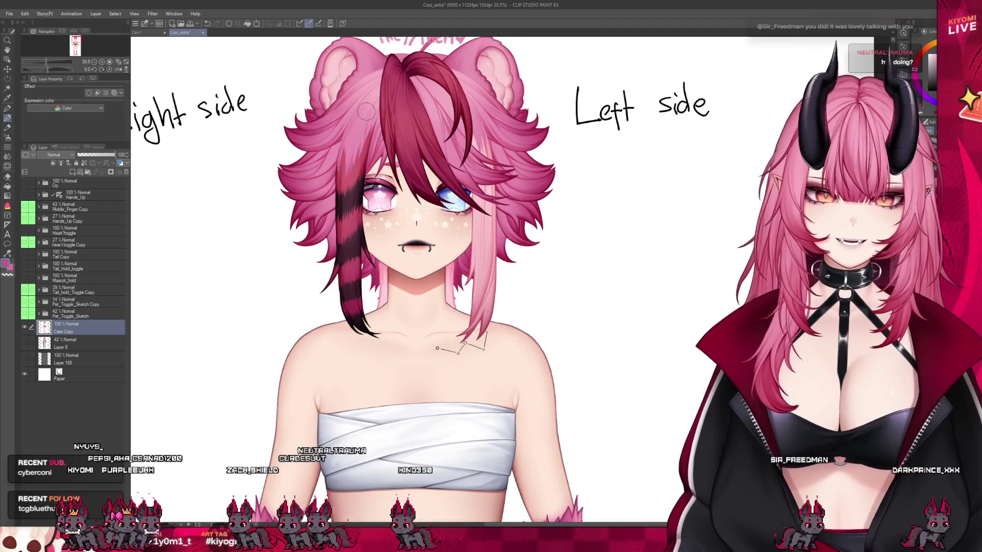
left_click(76, 281)
left_click(78, 239)
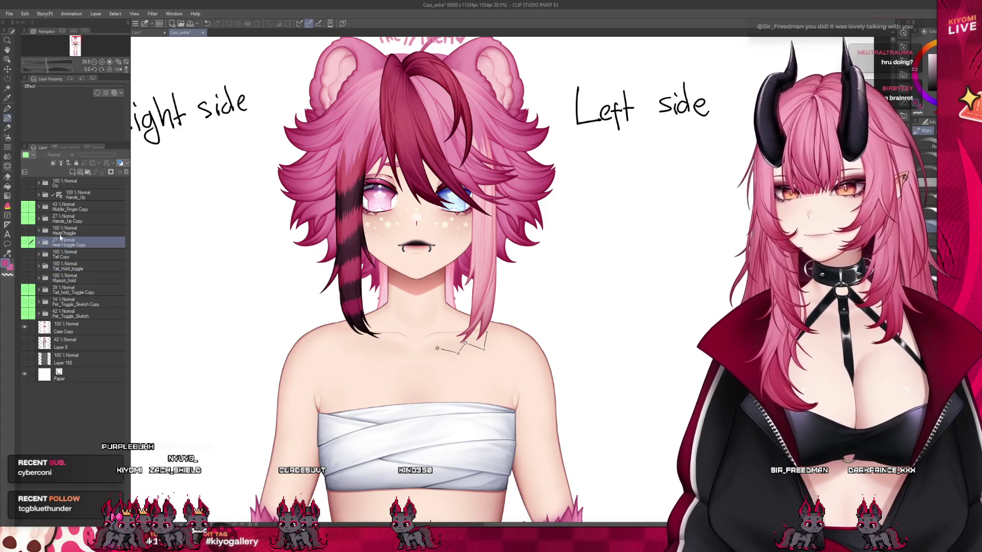
left_click(58, 232)
left_click(25, 231)
scroll(349, 431, "down", 2)
scroll(350, 431, "up", 1)
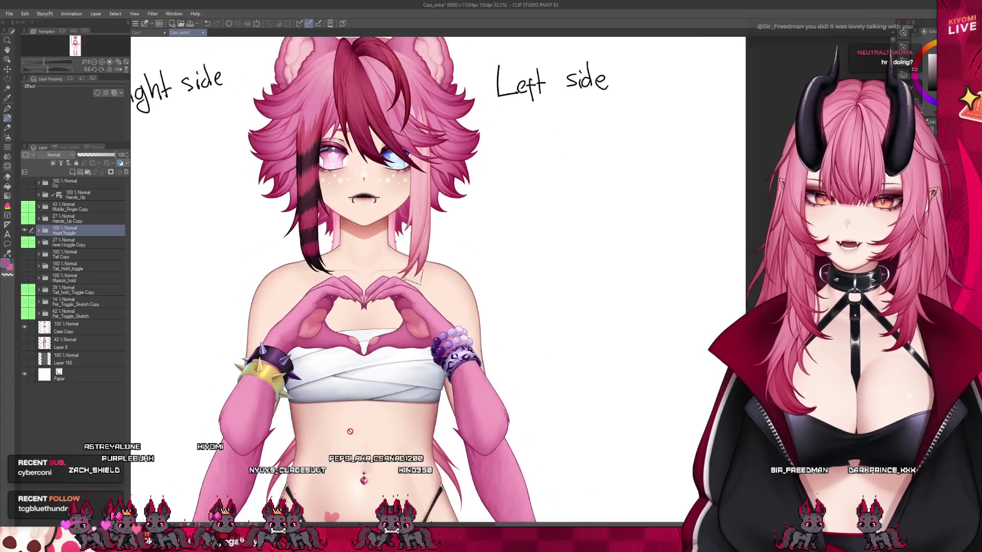
scroll(350, 431, "up", 3)
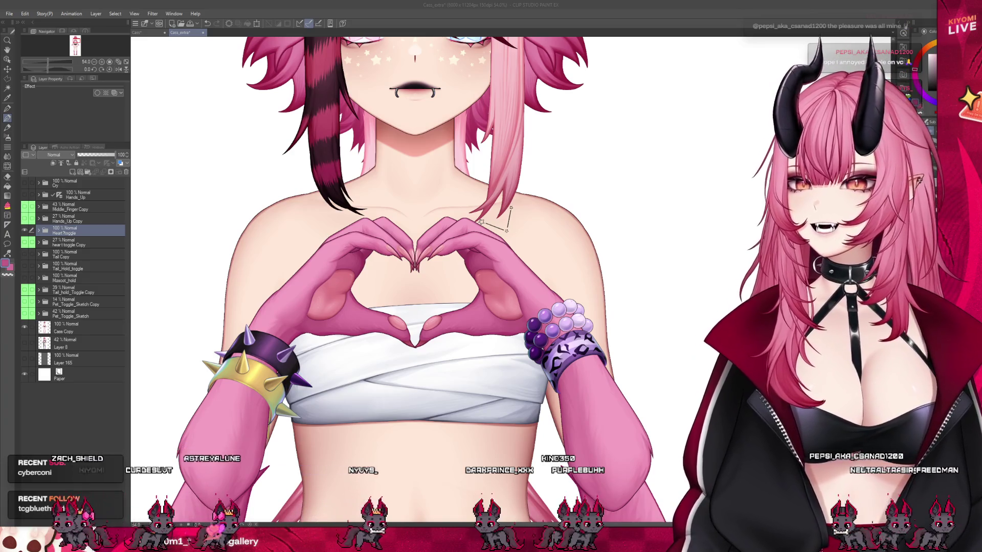
Swap the Heart toggle for Hands_Up and turn on the bean paw pads inside it.
left_click(24, 230)
left_click(24, 195)
scroll(269, 133, "down", 3)
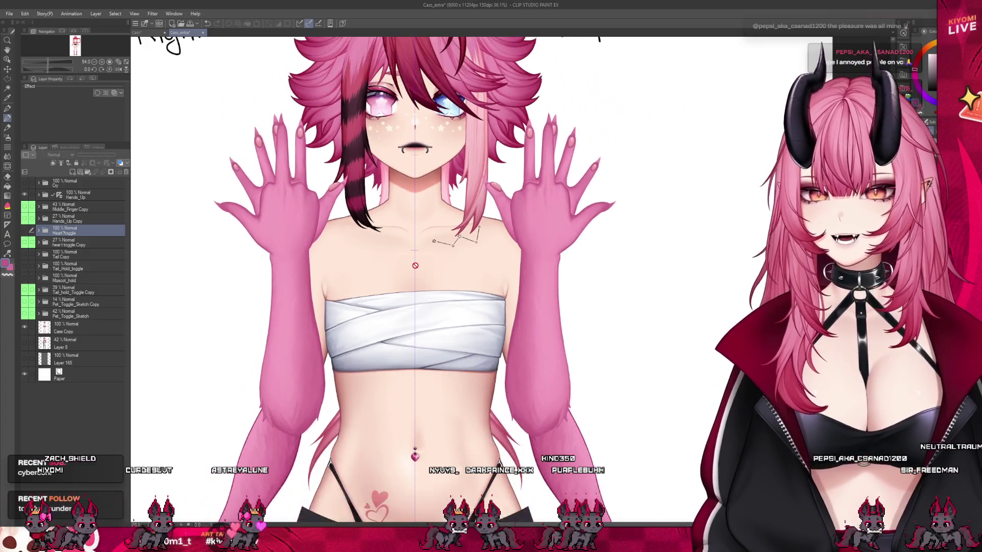
left_click(39, 195)
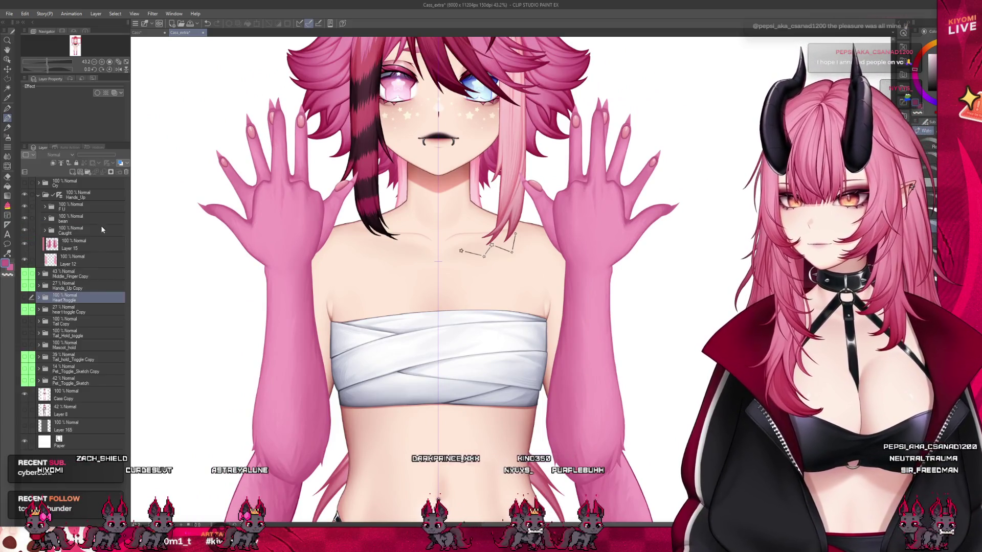
left_click(76, 206)
left_click(24, 218)
Hide the Caught pose, show the F U pose, collapse Hands_Up and switch to Cass.
scroll(322, 290, "down", 1)
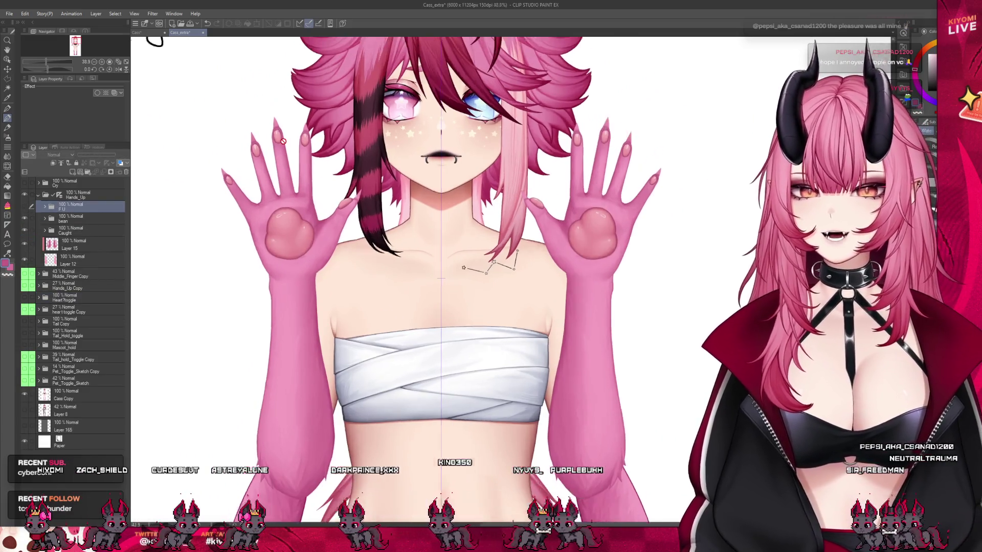
left_click(24, 230)
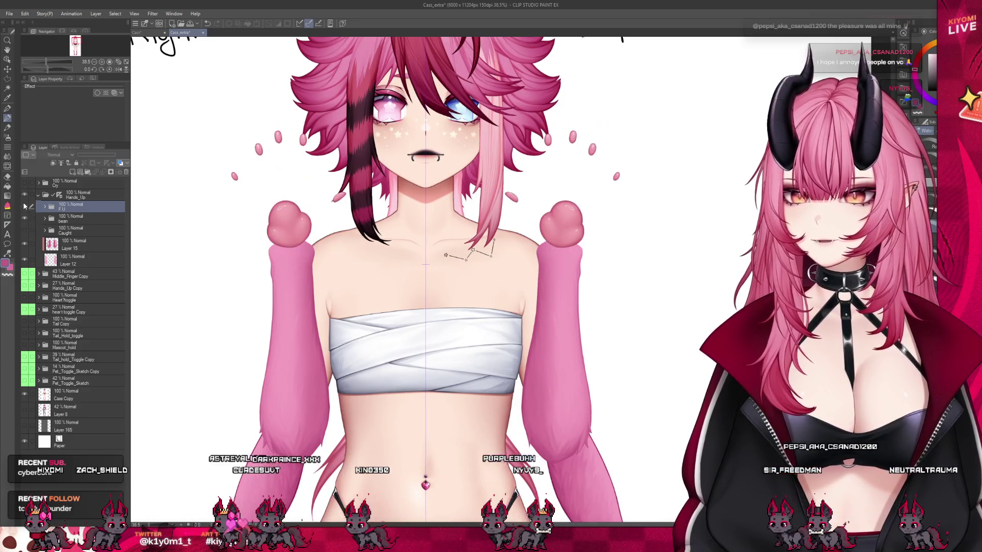
left_click(24, 206)
scroll(336, 162, "down", 2)
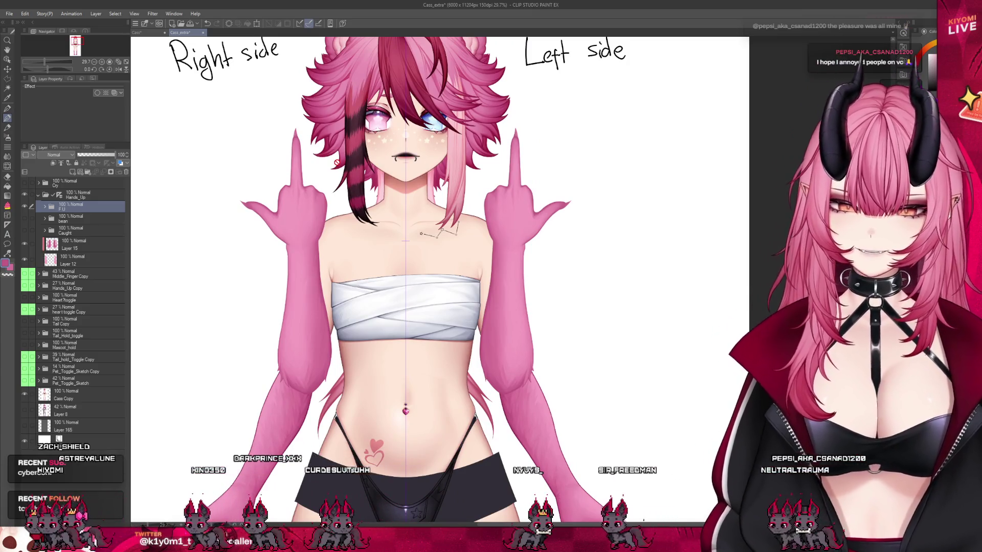
scroll(312, 138, "up", 1)
left_click(38, 195)
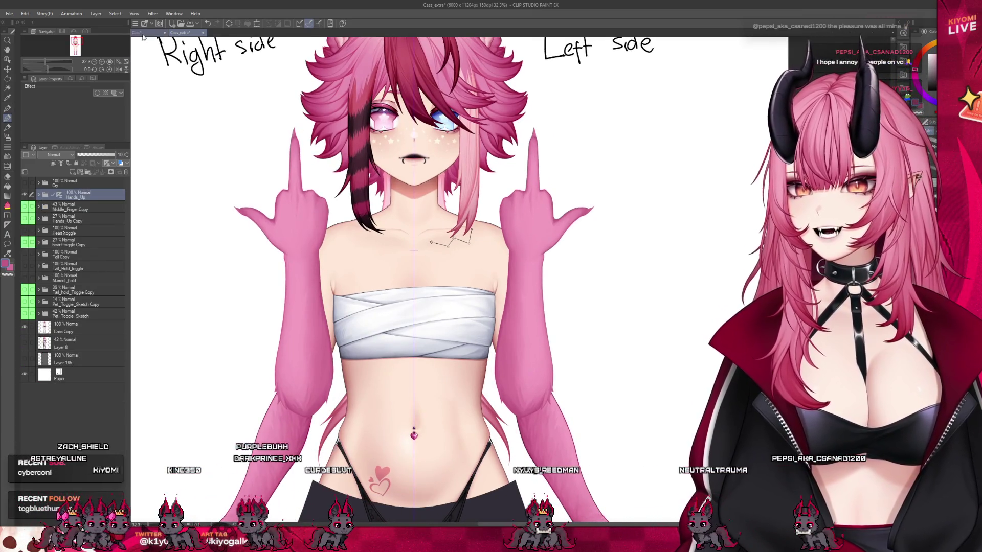
left_click(143, 33)
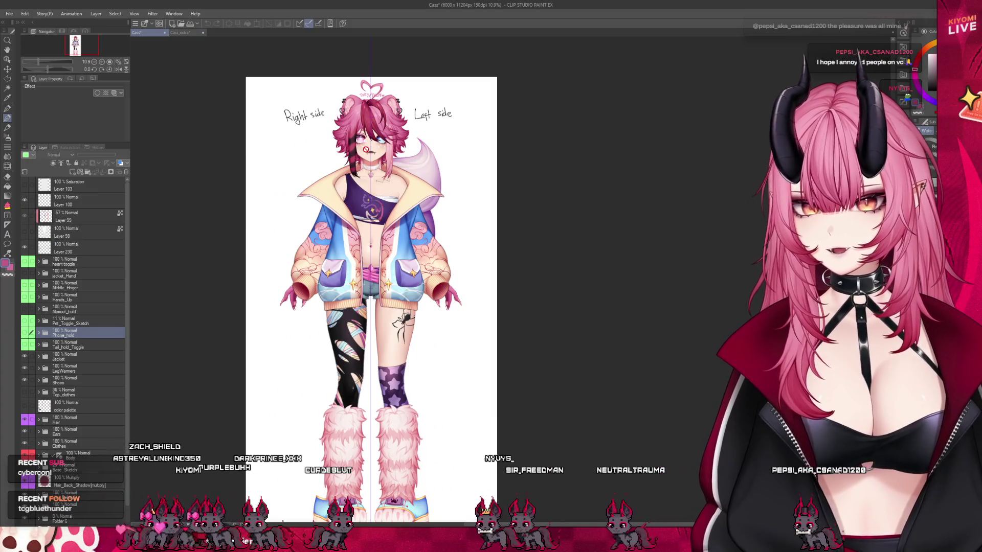
Show the Phone_hold hand on Cass, zoom on the phone, and tile both documents.
scroll(349, 163, "up", 5)
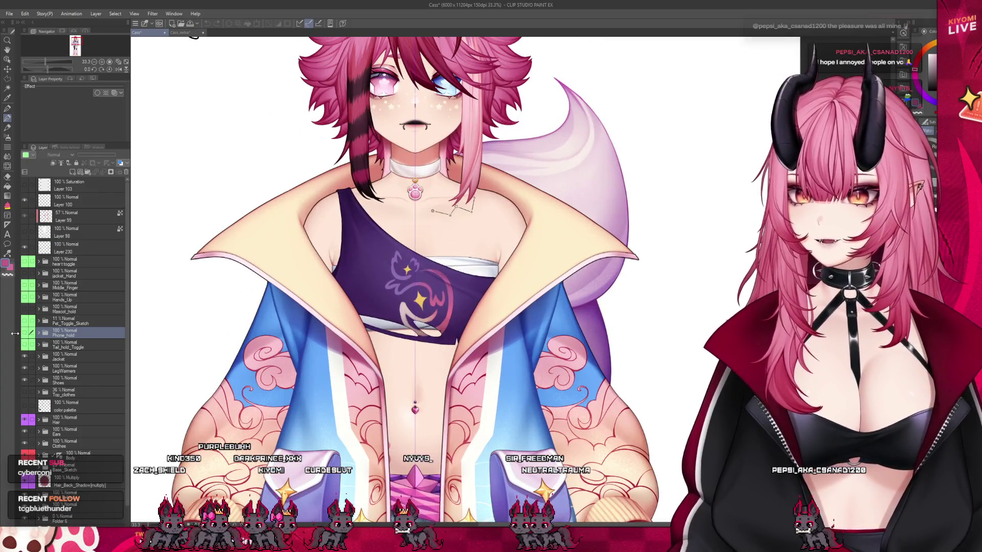
left_click(24, 333)
scroll(378, 143, "up", 2)
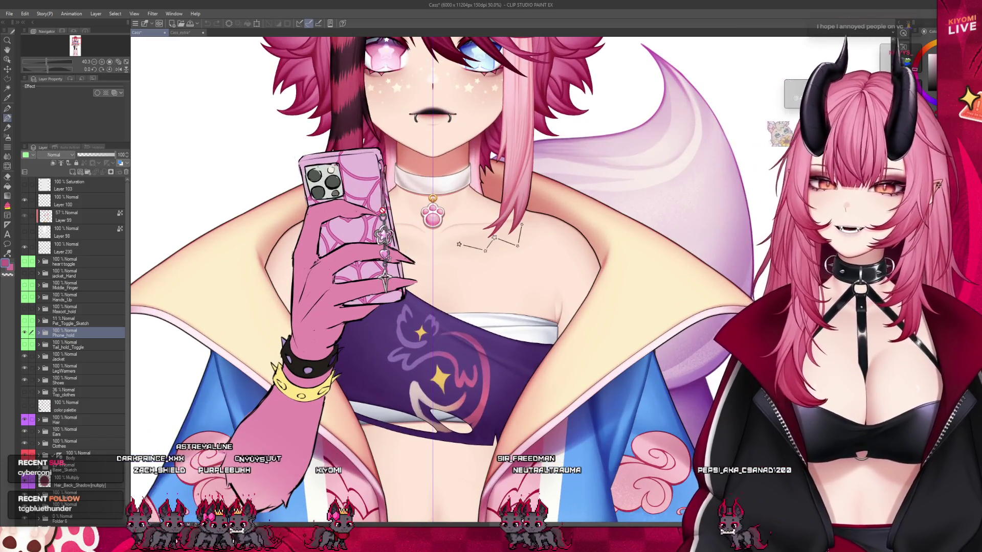
scroll(384, 212, "up", 3)
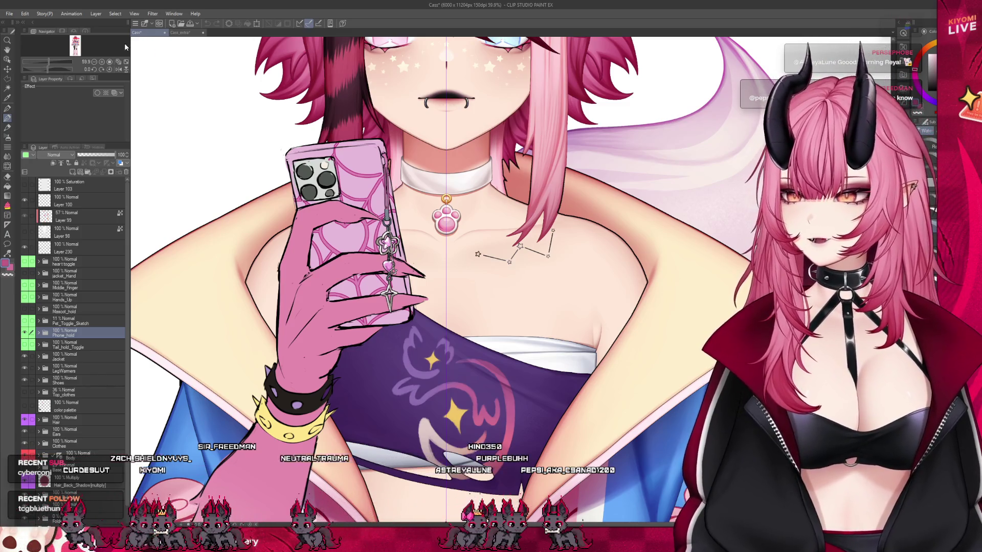
key("ctrl+alt+t")
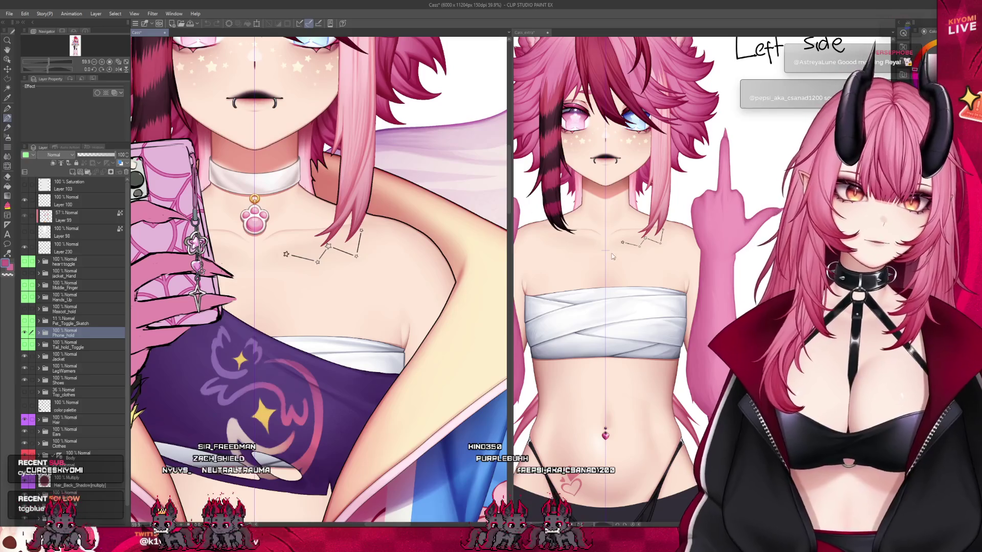
Drag the divider left to widen the Cass_extra pane and zoom in on the raised hands.
left_click_drag(512, 281, 222, 302)
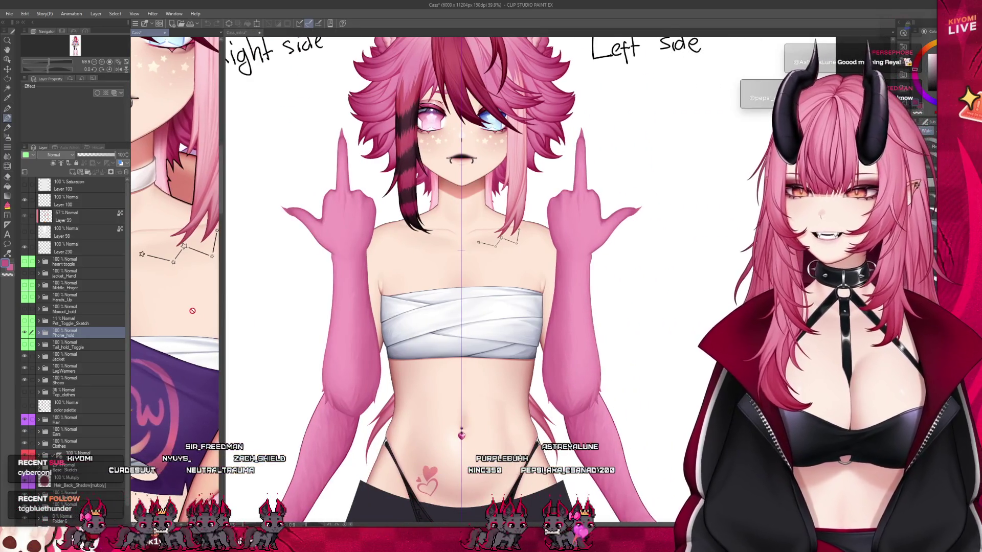
scroll(200, 306, "up", 5)
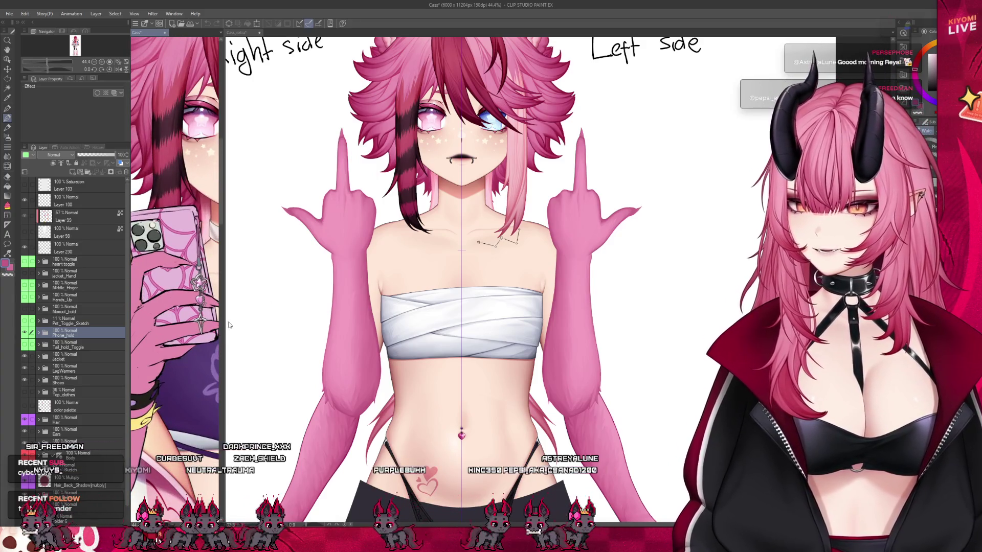
left_click_drag(224, 337, 148, 327)
left_click(238, 321)
scroll(305, 192, "up", 5)
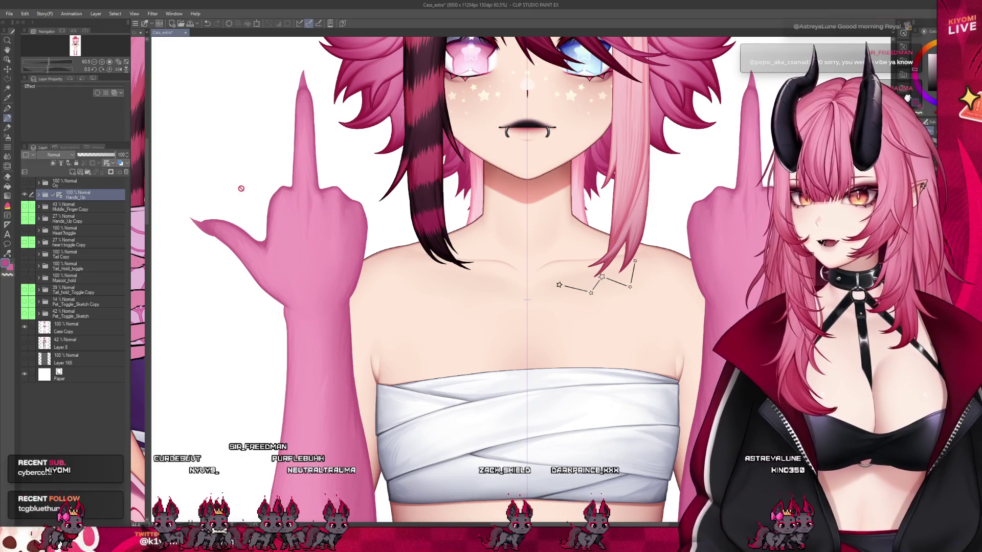
scroll(241, 188, "up", 1)
left_click(38, 196)
left_click(56, 216)
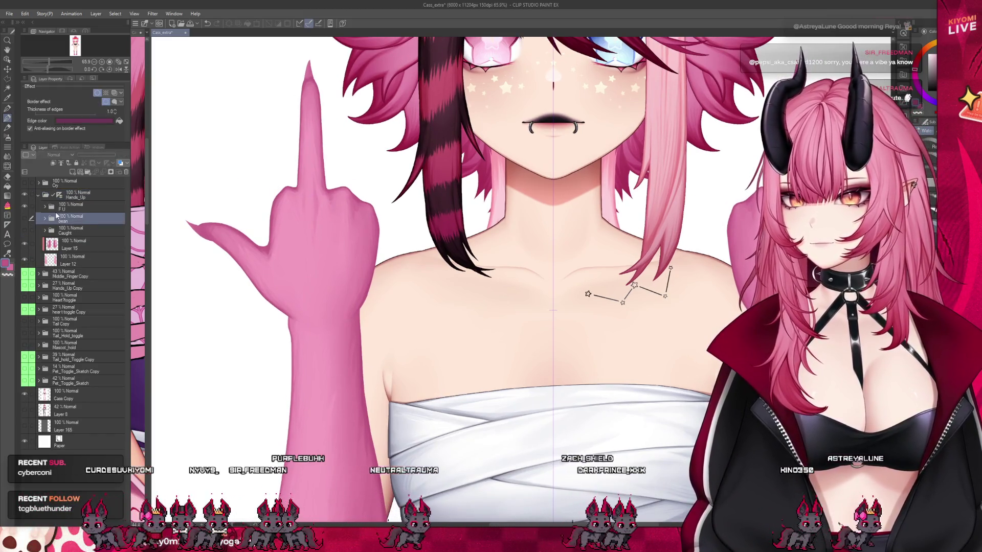
left_click(62, 230)
left_click(45, 209)
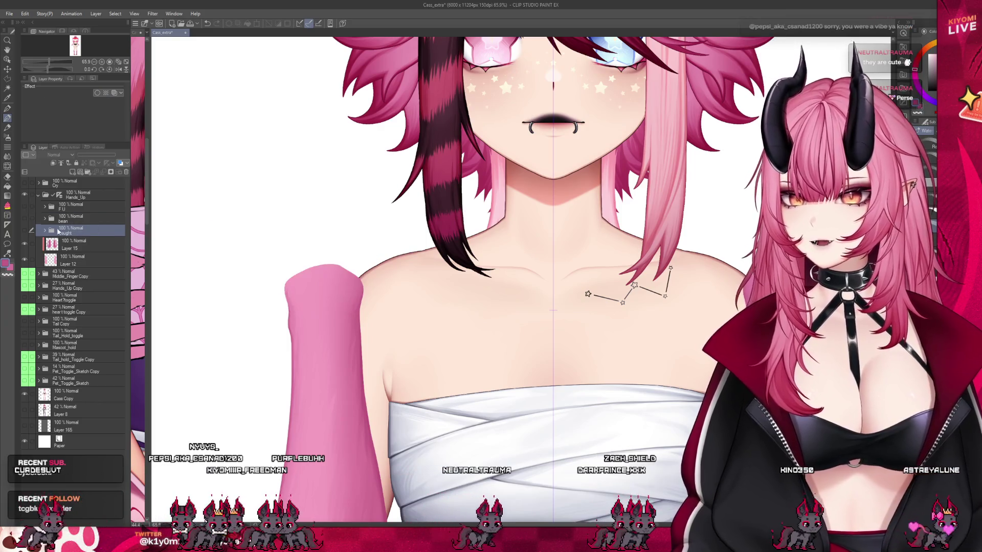
left_click(24, 231)
left_click(45, 231)
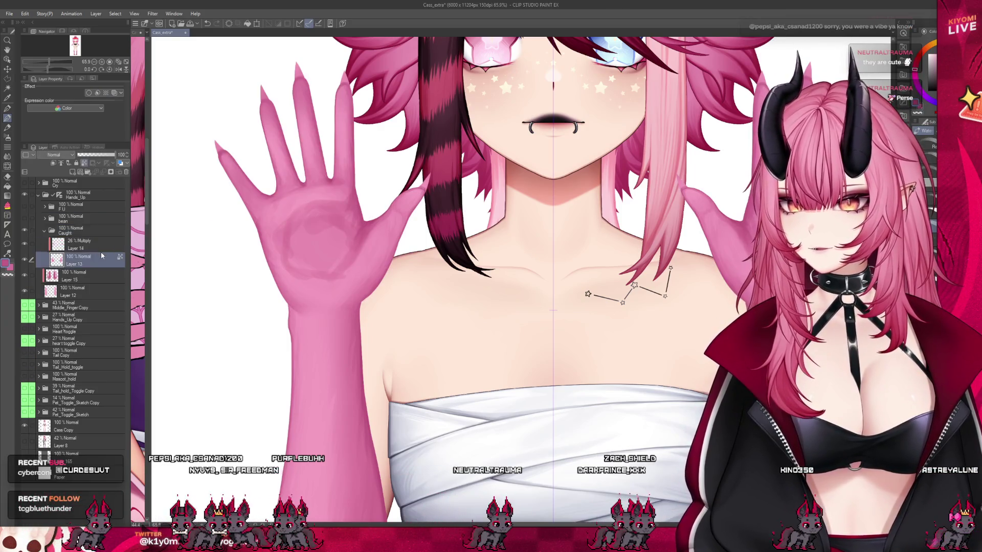
left_click(77, 244)
key("ctrl+plus")
left_click_drag(102, 155, 123, 154)
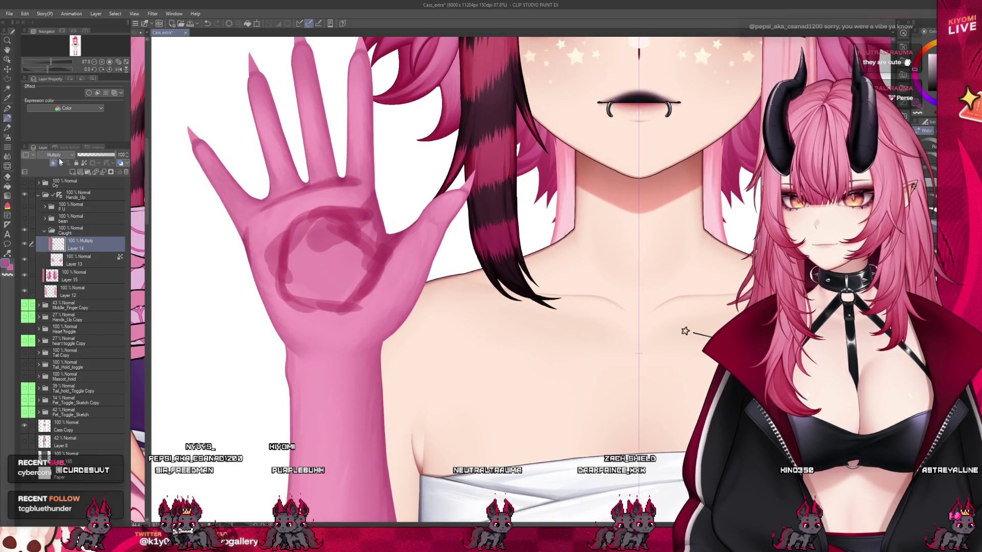
left_click(54, 154)
left_click(54, 163)
key("ctrl+z")
key("ctrl+z")
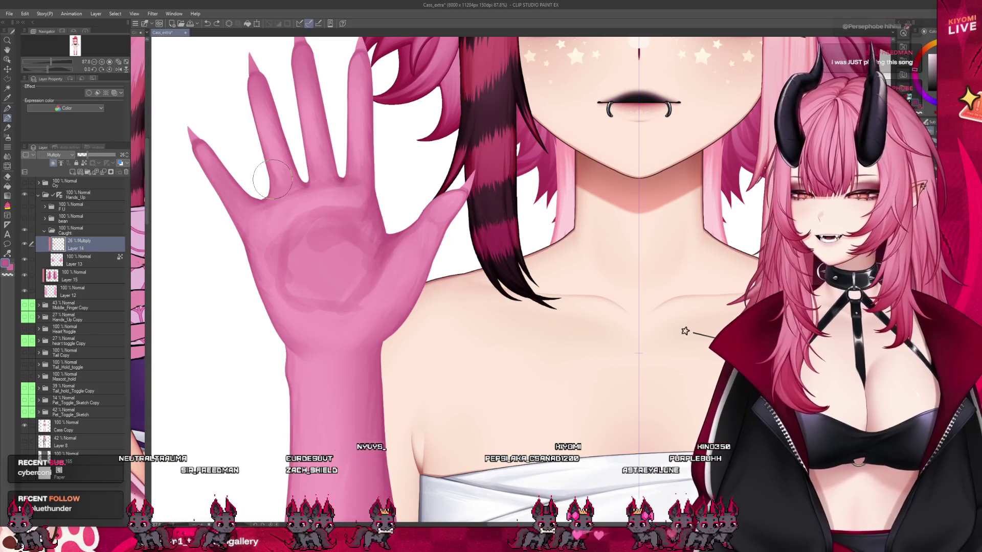
scroll(272, 179, "down", 1)
scroll(273, 179, "up", 2)
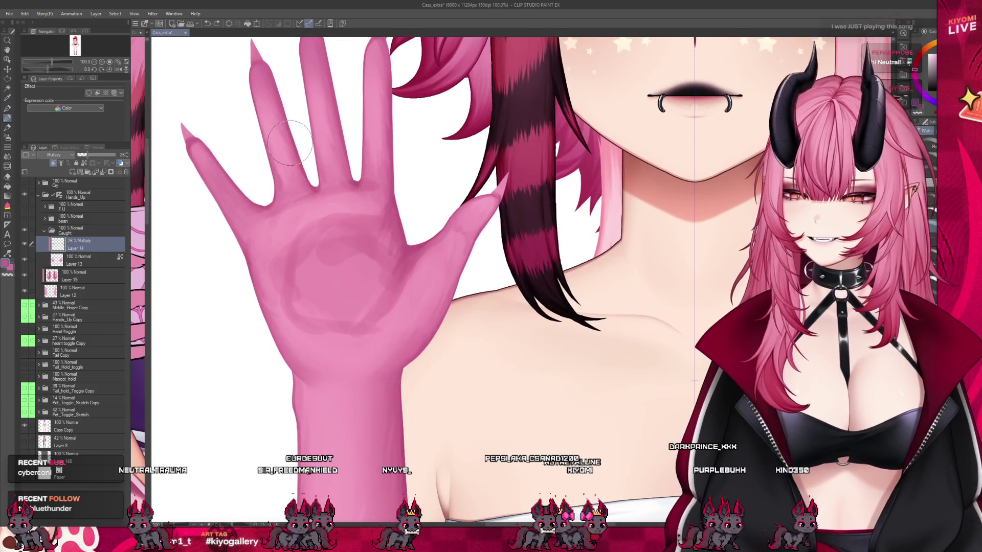
mouse_move(307, 261)
left_mouse_down()
mouse_move(338, 292)
mouse_move(376, 285)
left_mouse_up()
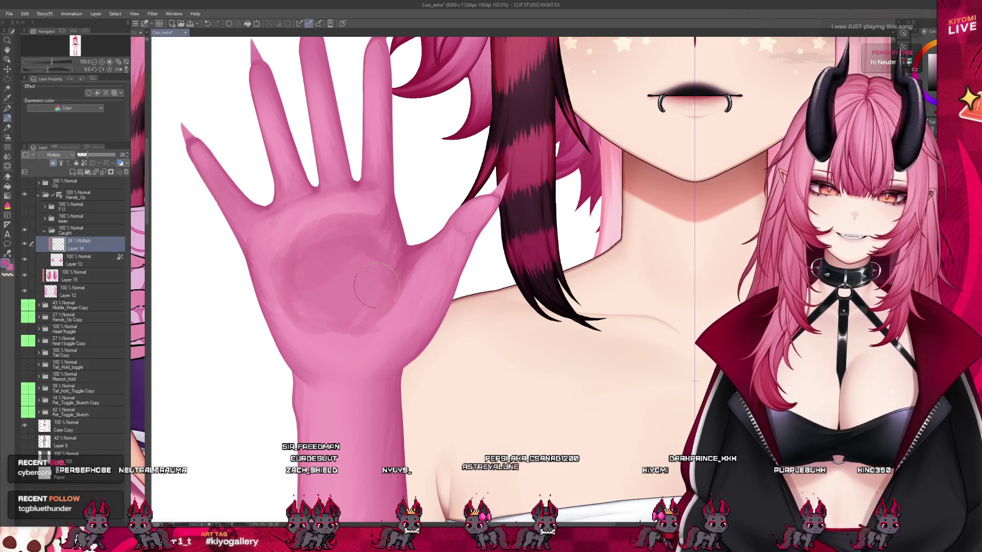
key("ctrl+z")
key("ctrl+z")
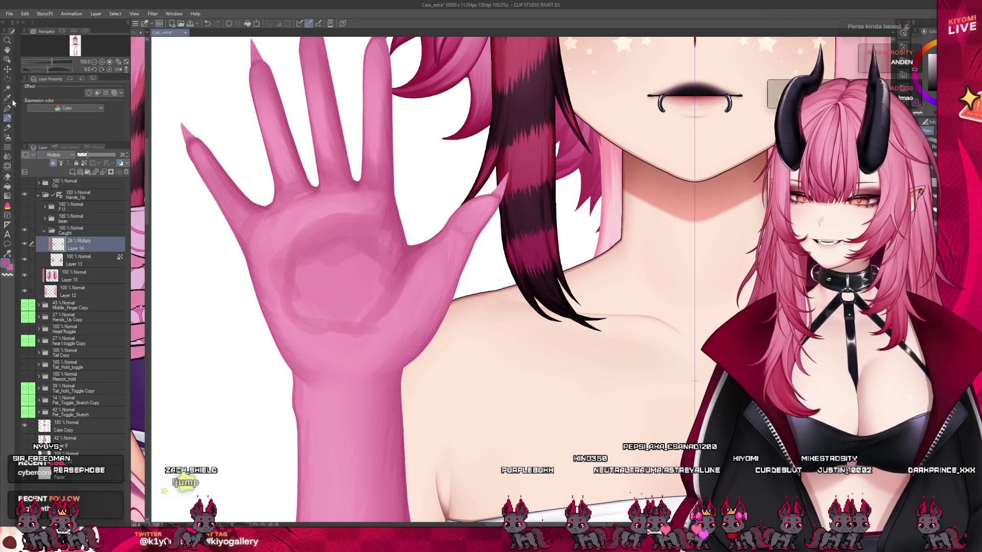
Blend away the palm's dark ring, refine the hand shading with the Airbrush, then select Layer 13.
left_click(7, 156)
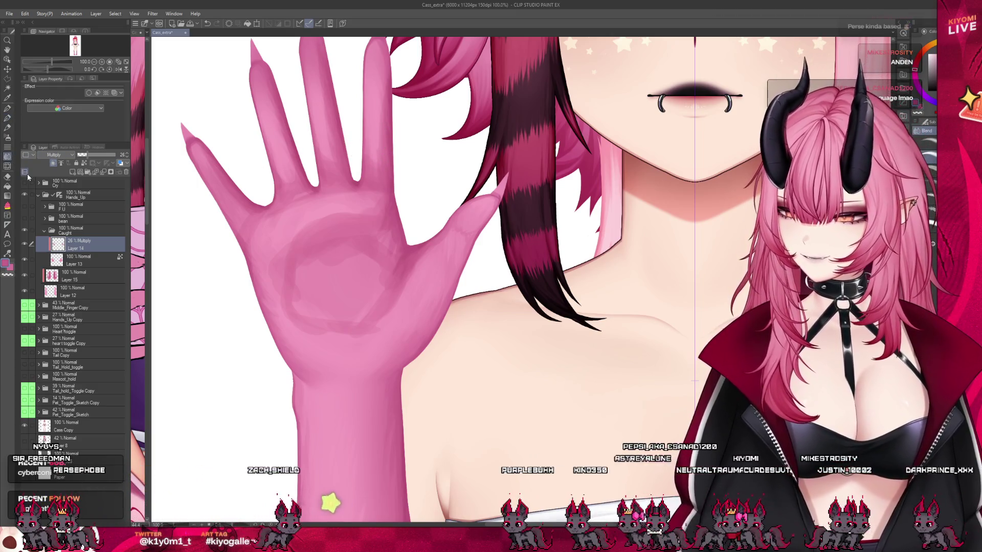
mouse_move(267, 236)
left_mouse_down()
mouse_move(322, 215)
mouse_move(332, 256)
mouse_move(327, 307)
mouse_move(356, 290)
mouse_move(327, 276)
mouse_move(317, 246)
mouse_move(333, 215)
mouse_move(372, 244)
mouse_move(383, 225)
left_mouse_up()
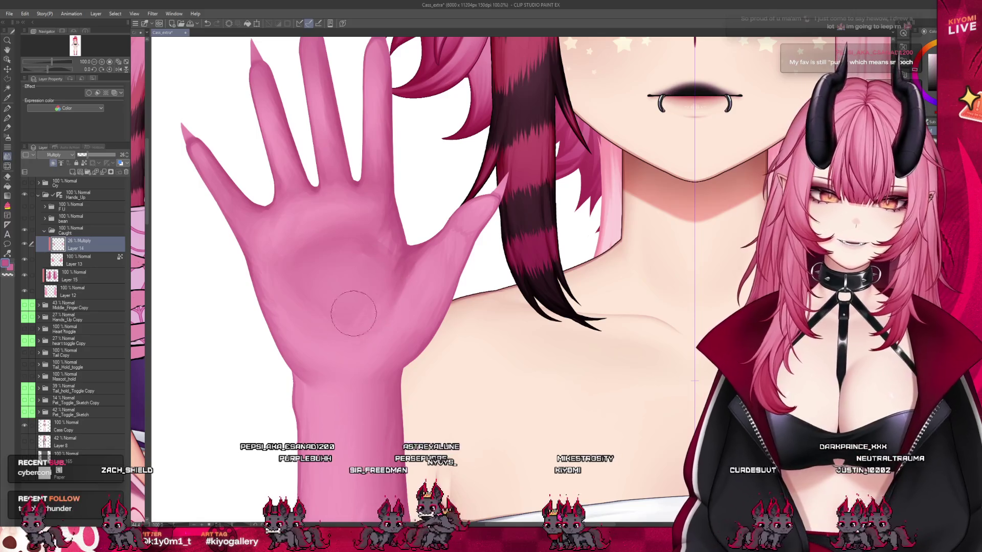
left_click(8, 139)
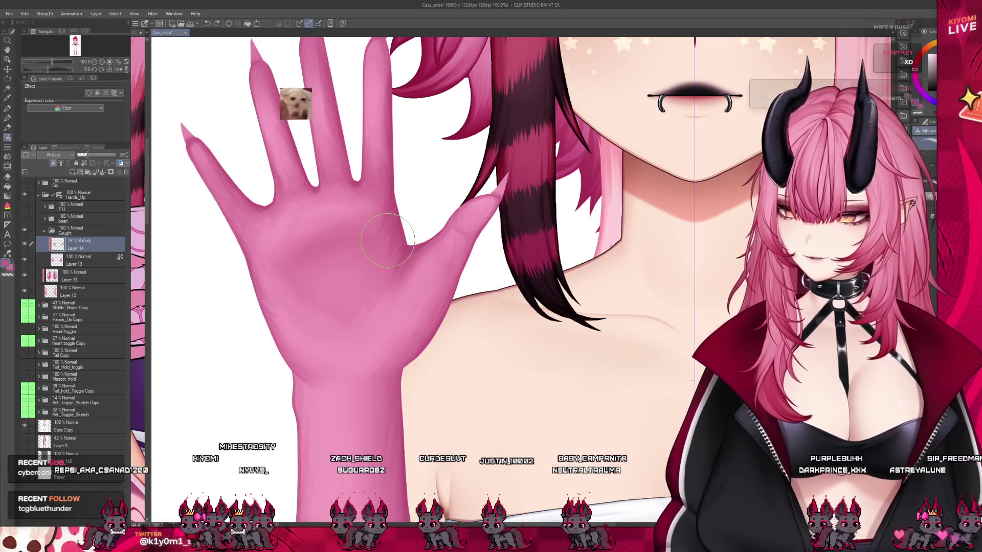
scroll(339, 340, "down", 3)
scroll(264, 307, "up", 2)
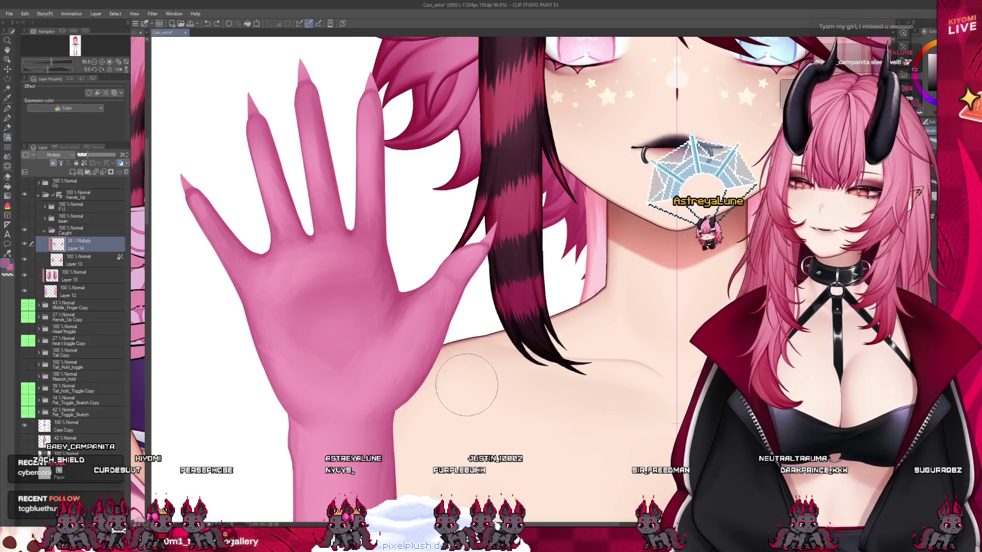
scroll(377, 268, "down", 1)
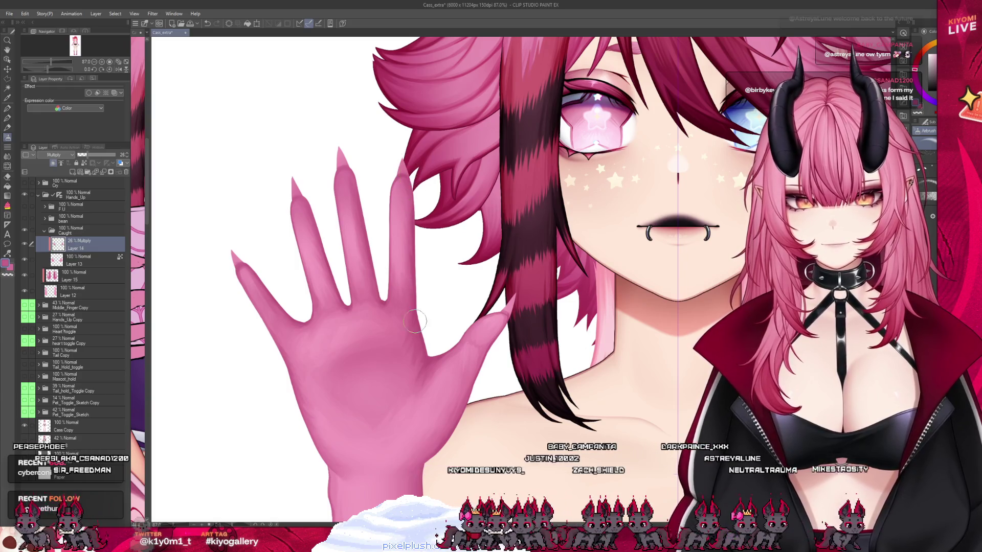
scroll(342, 205, "down", 5)
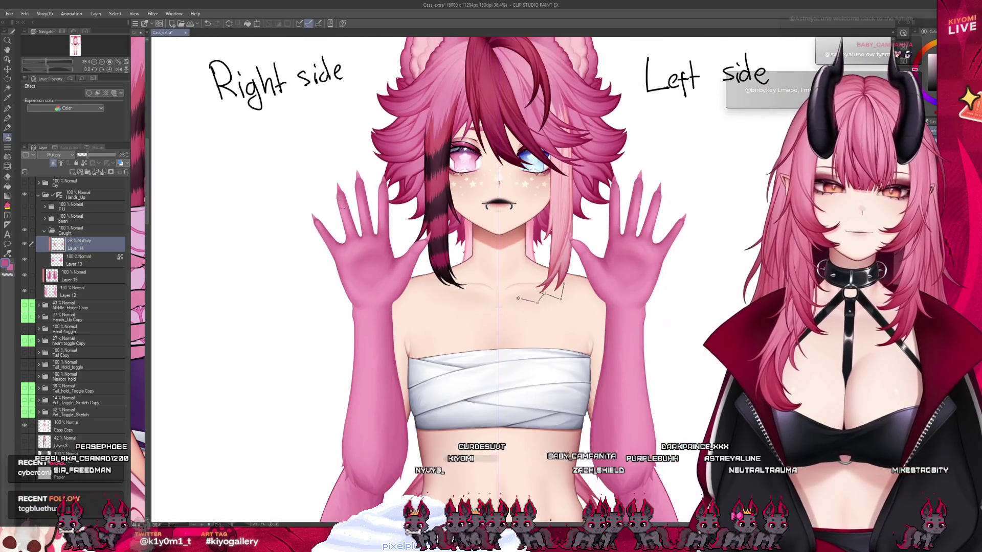
scroll(368, 240, "up", 5)
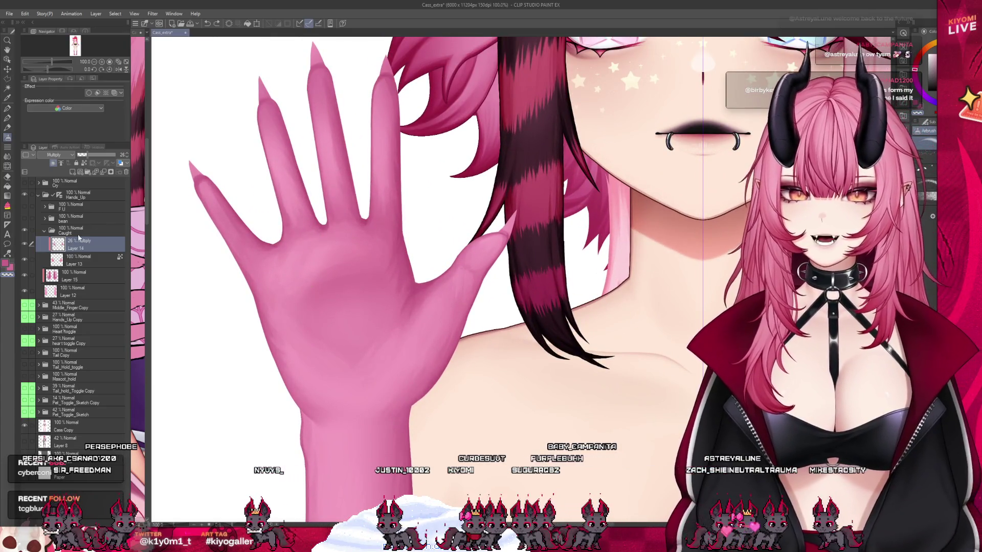
left_click(82, 260)
Pen in fine palm and finger shading on Layer 13, then turn the bean layer back on.
key("p")
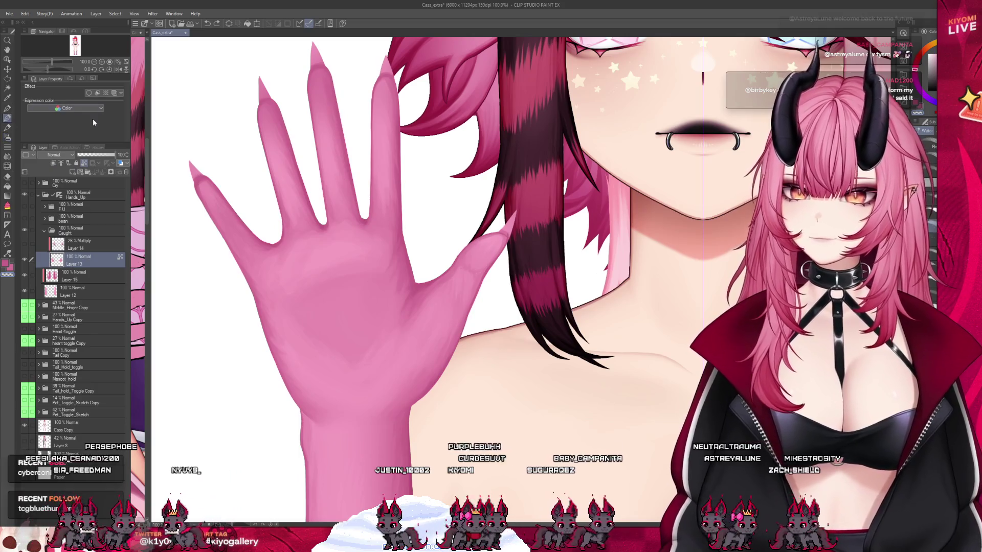
scroll(327, 266, "up", 2)
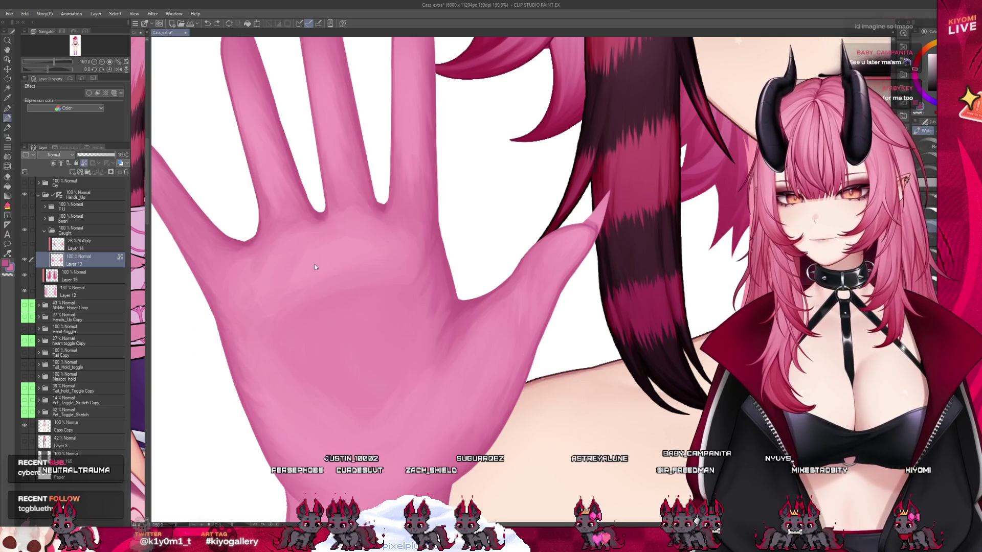
left_click(24, 218)
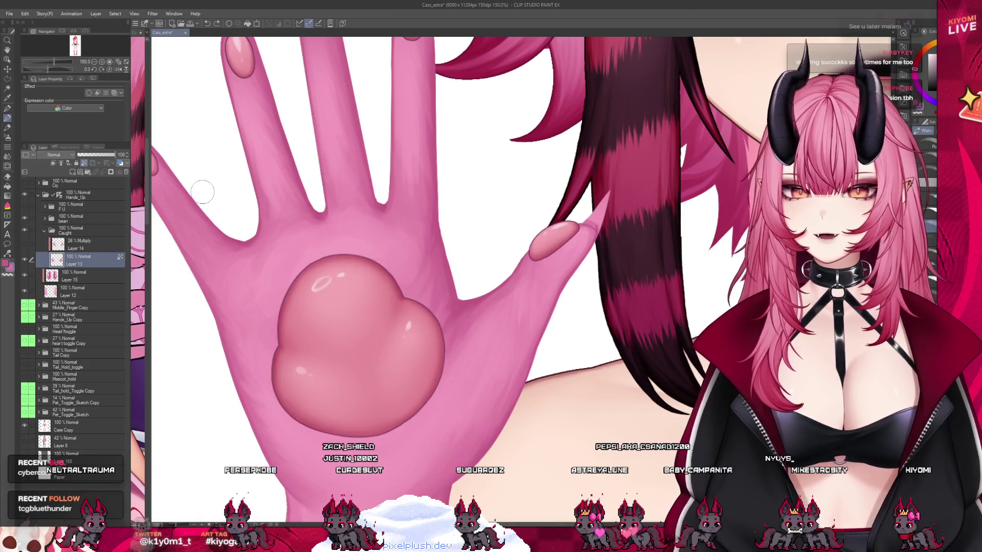
Inspect the raised hand up close and select the Caught folder.
scroll(327, 233, "down", 5)
scroll(327, 233, "down", 4)
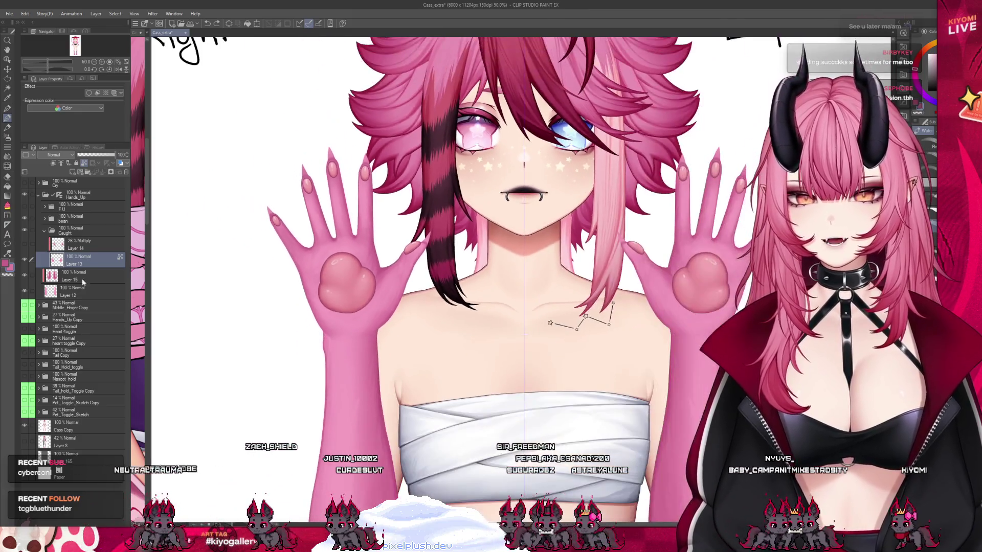
scroll(328, 233, "down", 2)
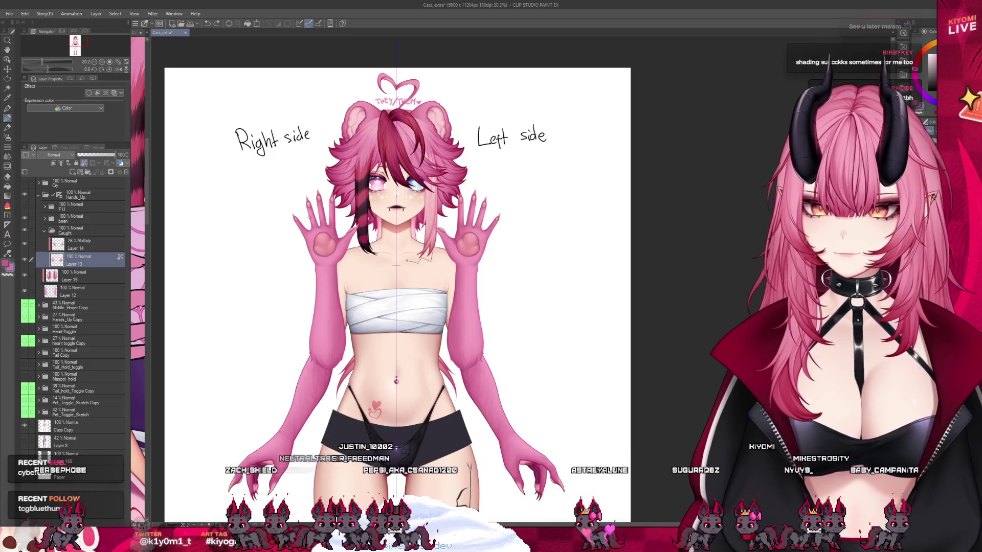
scroll(319, 142, "down", 2)
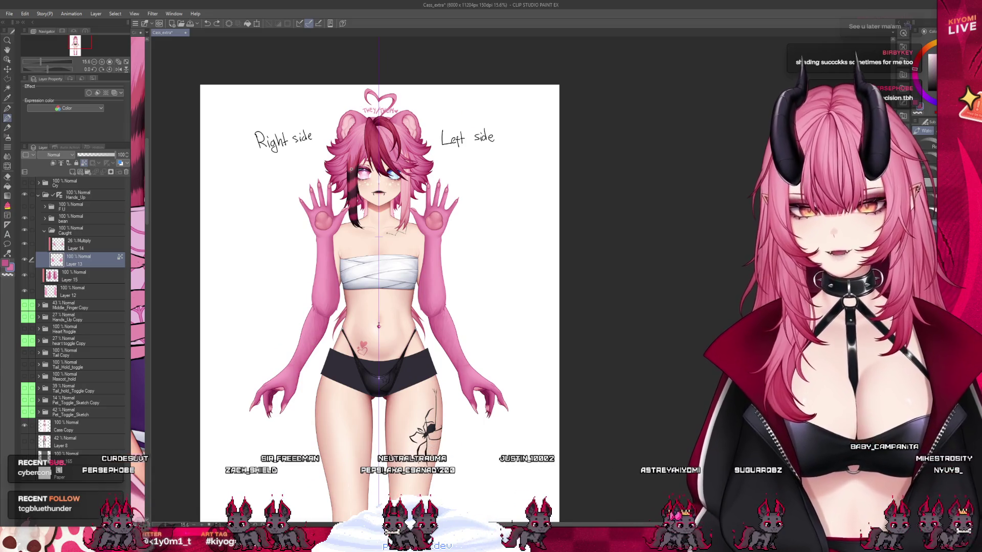
scroll(359, 168, "up", 2)
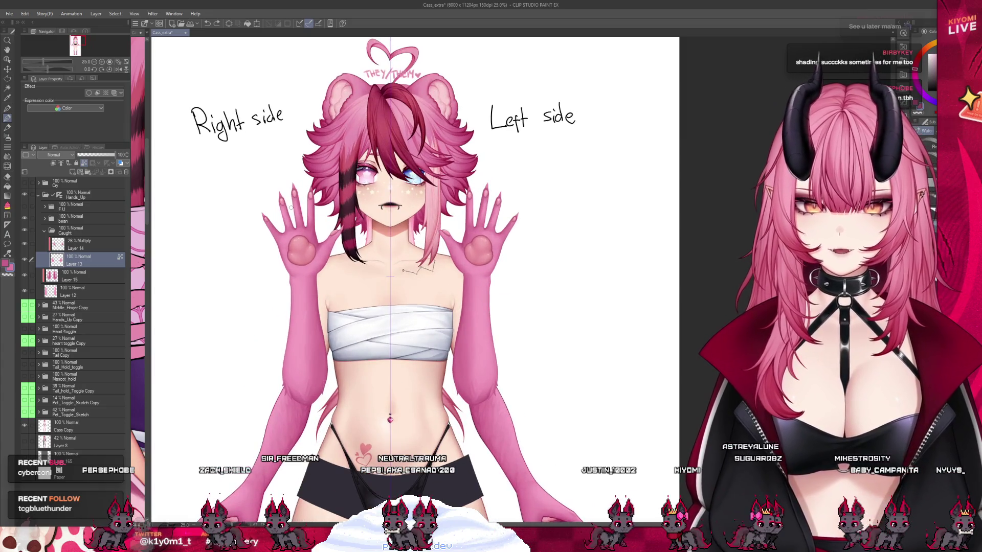
scroll(291, 208, "up", 2)
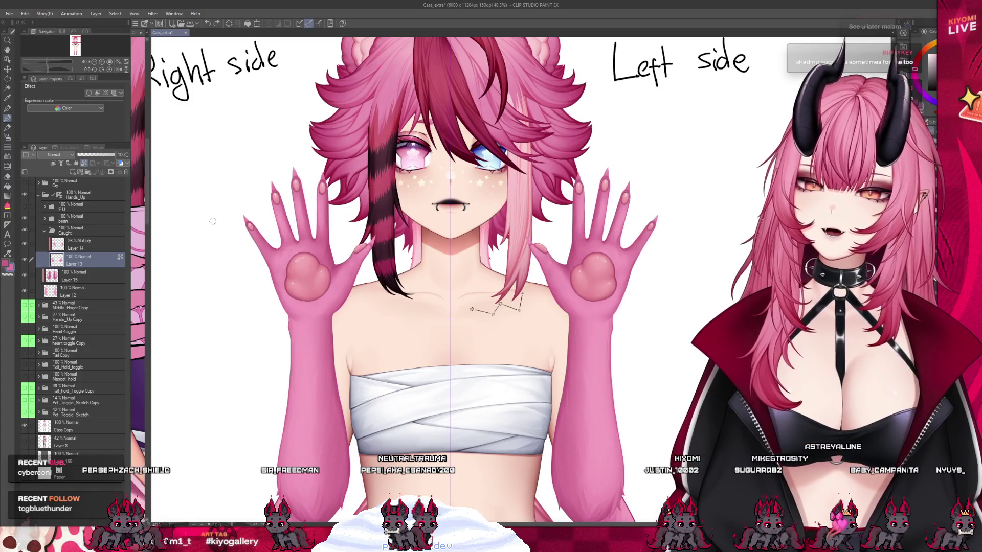
left_click(83, 235)
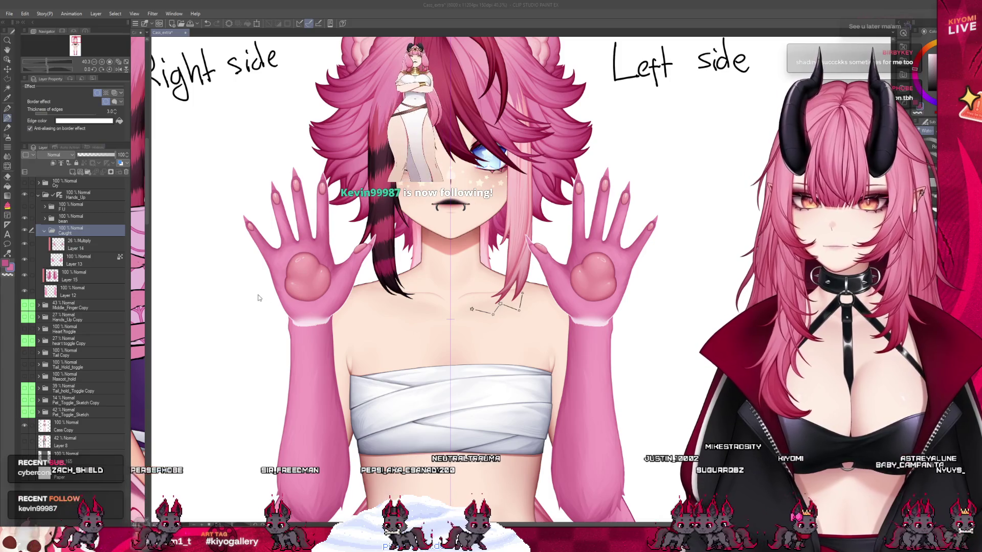
scroll(297, 220, "up", 1)
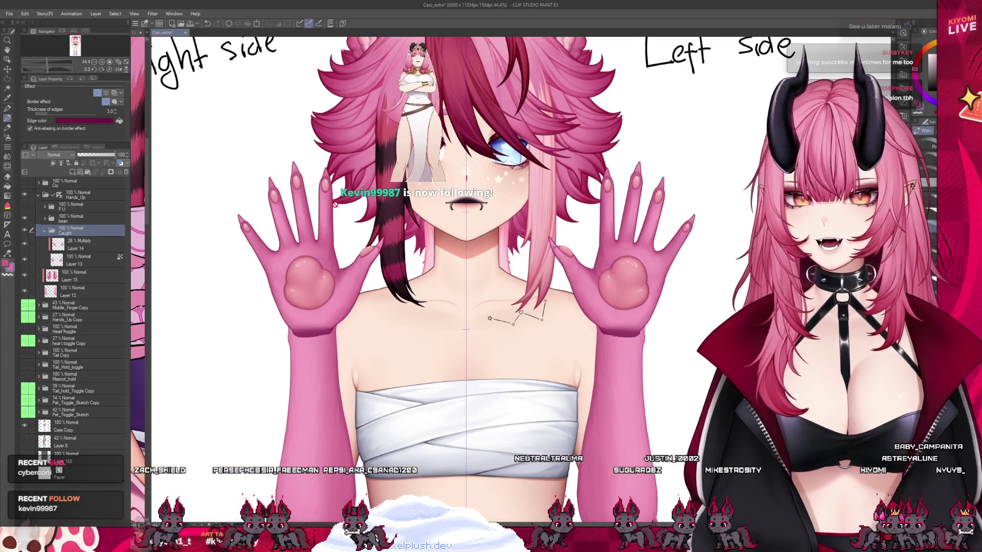
scroll(335, 205, "up", 5)
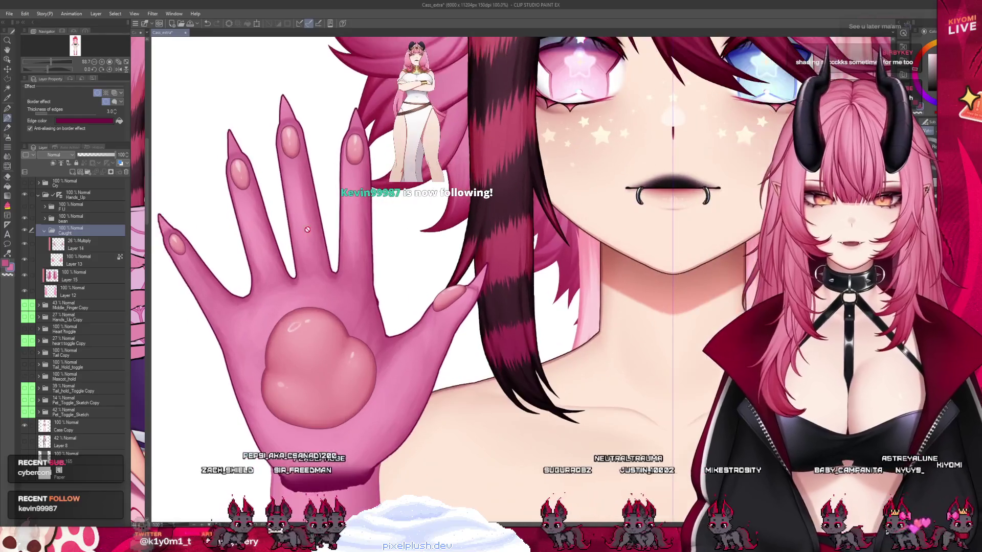
scroll(308, 229, "up", 1)
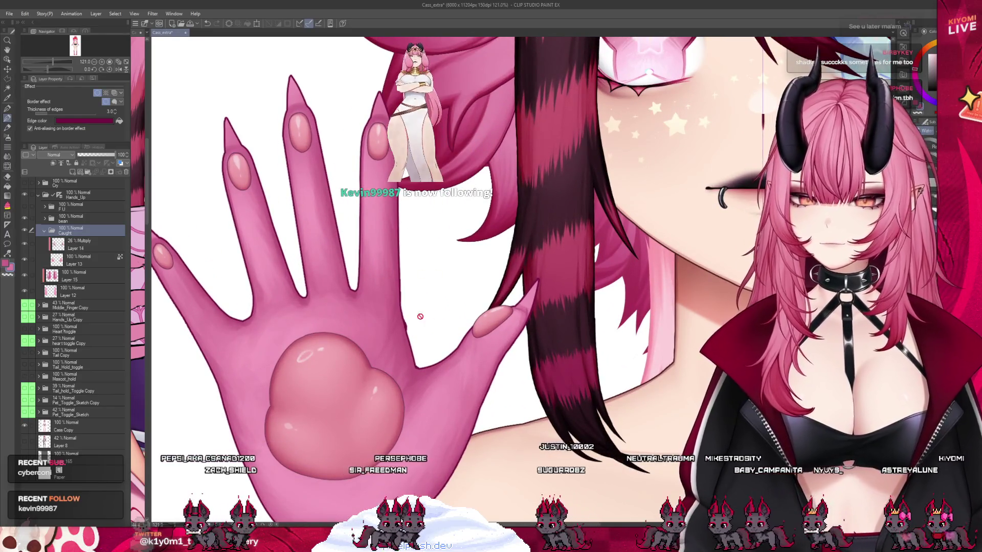
scroll(420, 316, "down", 2)
Add pen detail on Layer 13, then reselect the Caught folder.
left_click(77, 260)
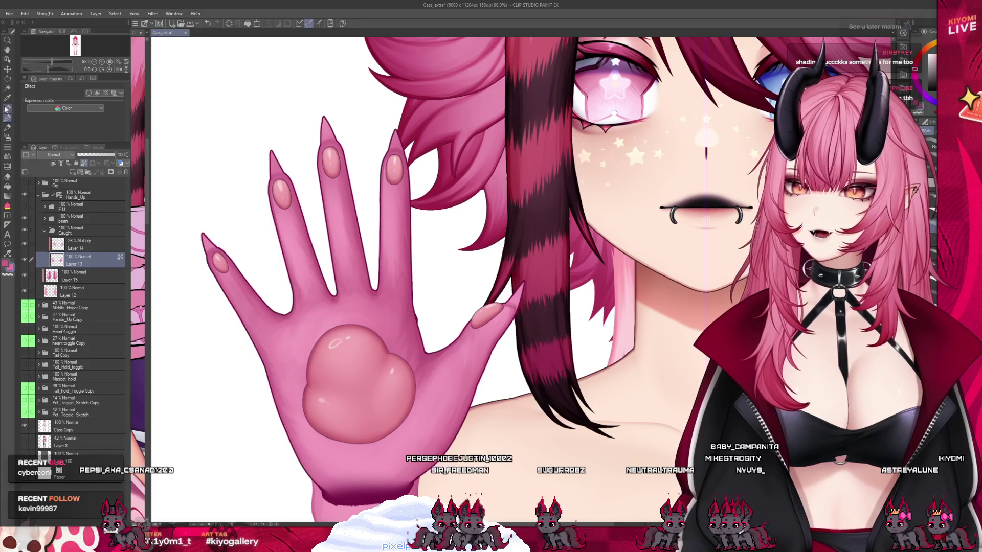
left_click(6, 109)
scroll(354, 263, "up", 4)
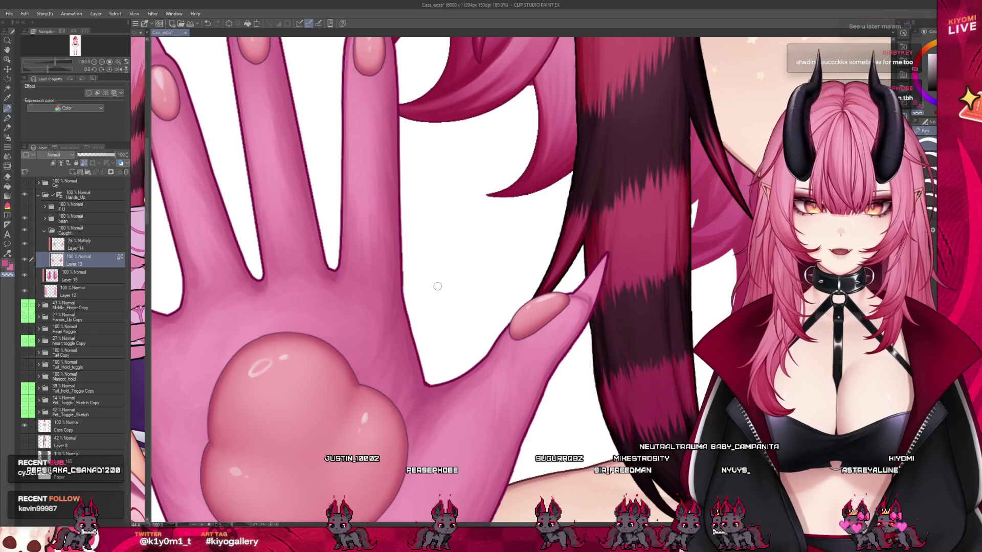
scroll(437, 287, "down", 4)
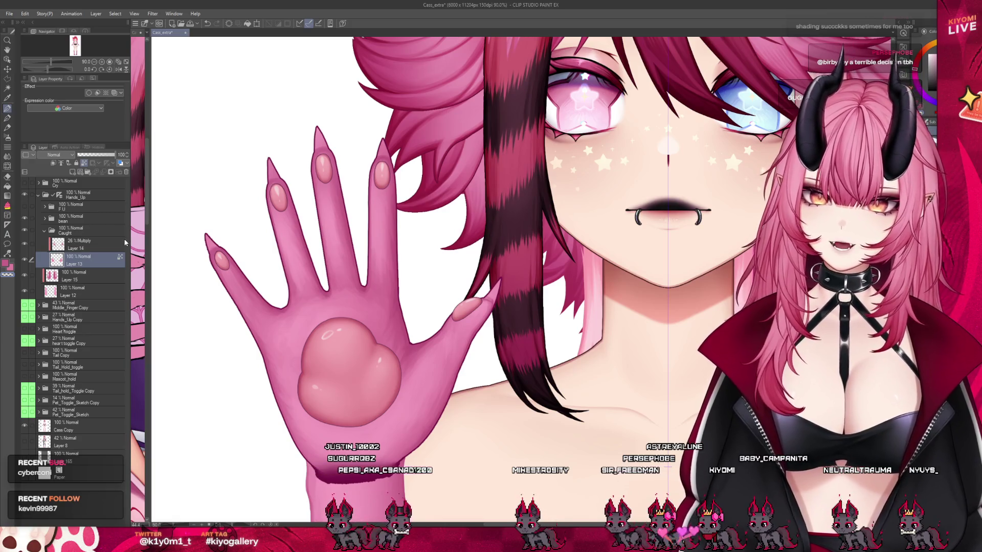
scroll(365, 200, "down", 1)
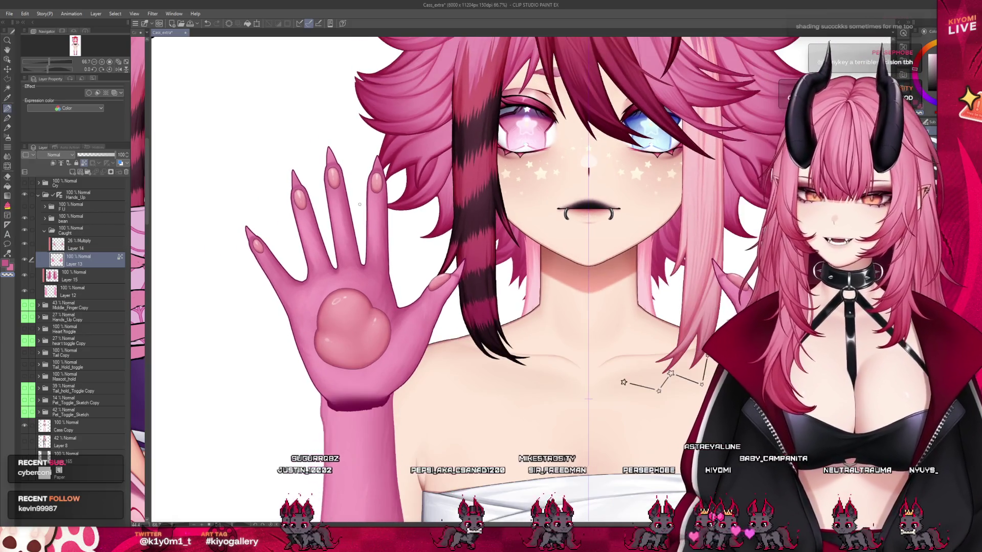
left_click(82, 230)
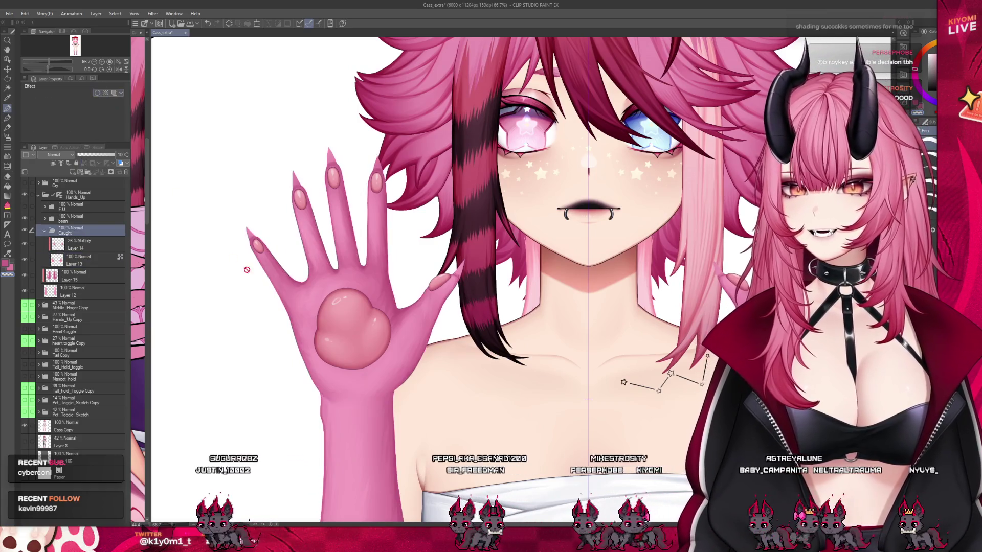
scroll(245, 263, "down", 2)
scroll(245, 263, "down", 2)
scroll(304, 248, "up", 2)
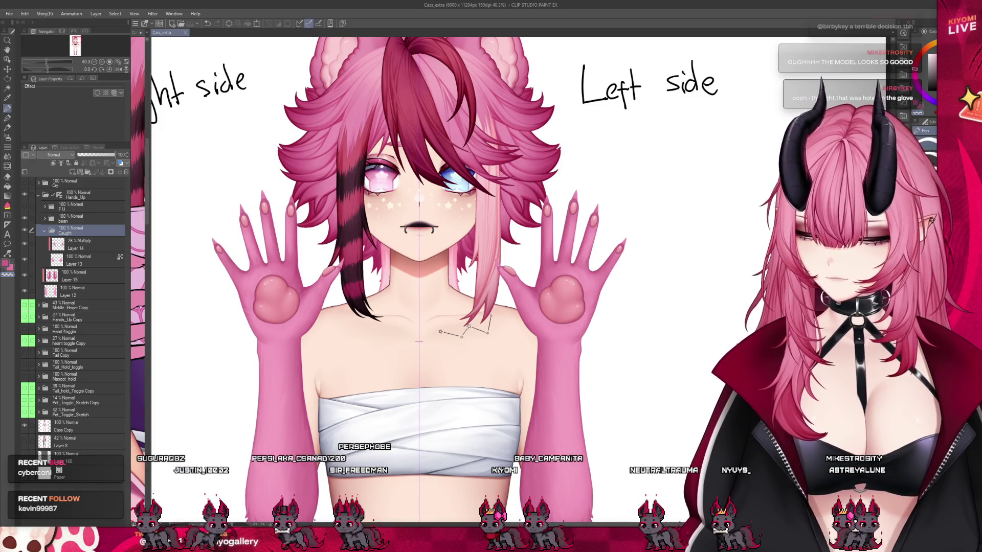
scroll(164, 237, "up", 1)
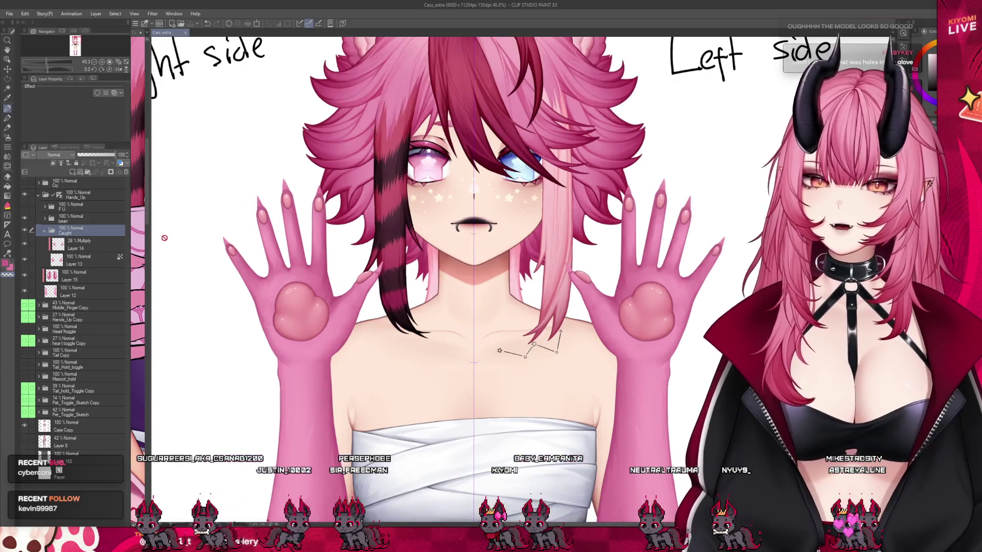
scroll(165, 238, "up", 4)
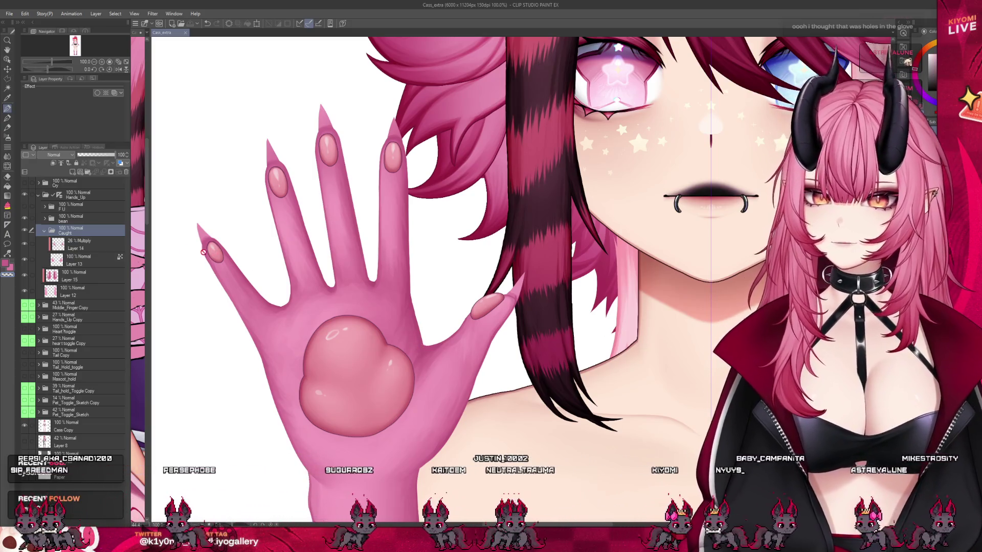
Toggle the palm bean on and off to compare, leave it hidden, and bring up Cass.
left_click(25, 219)
left_click(25, 218)
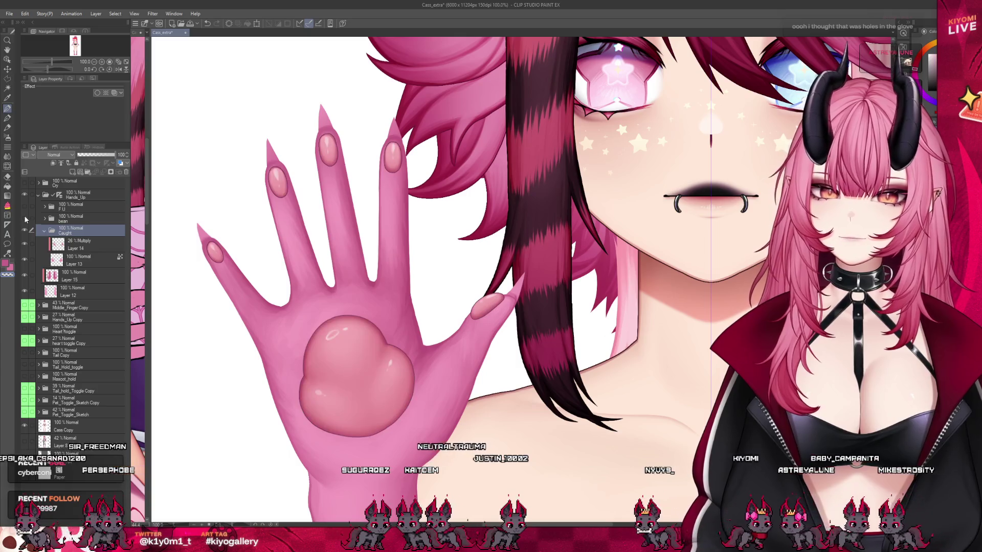
left_click(25, 219)
left_click(26, 219)
left_click(25, 219)
scroll(377, 262, "down", 5)
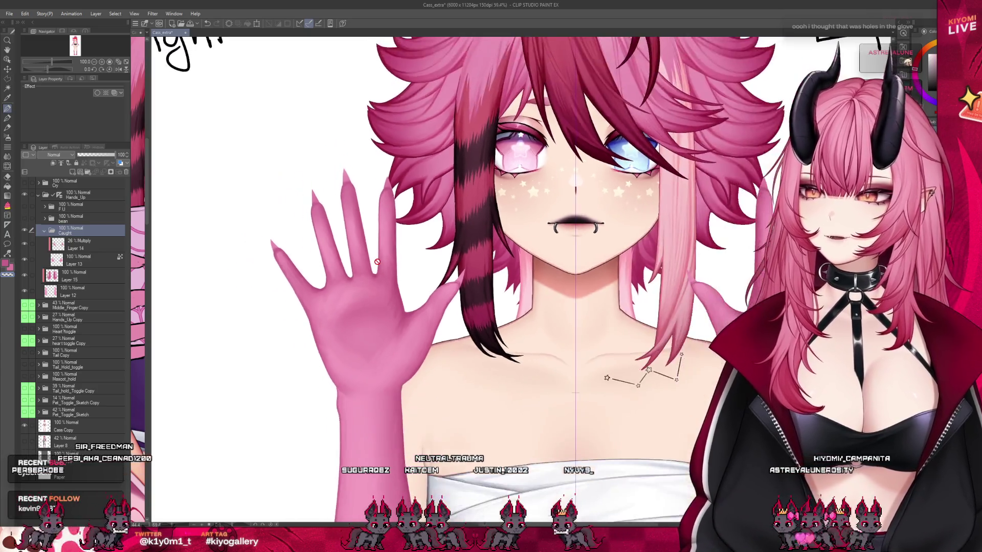
scroll(377, 262, "down", 1)
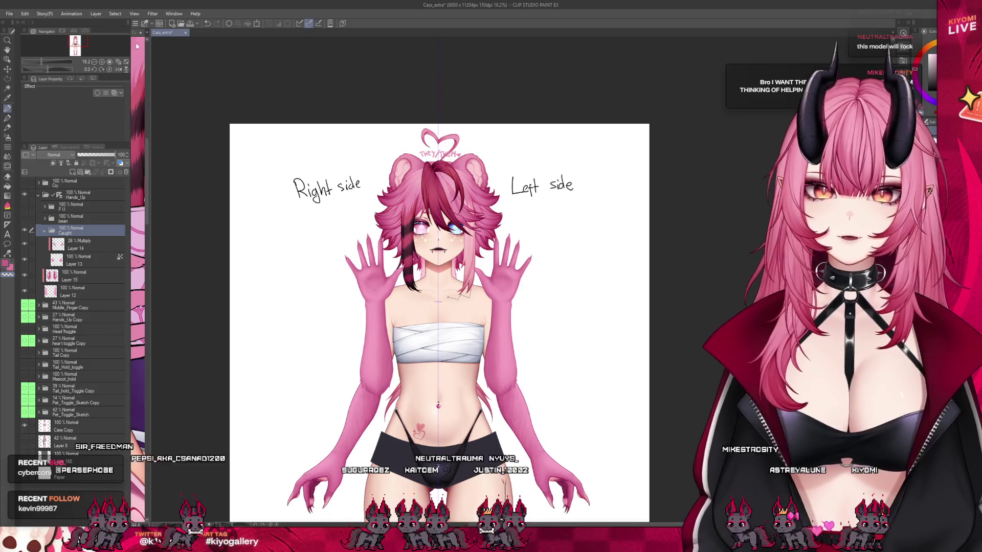
left_click_drag(150, 45, 199, 45)
key("ctrl+Tab")
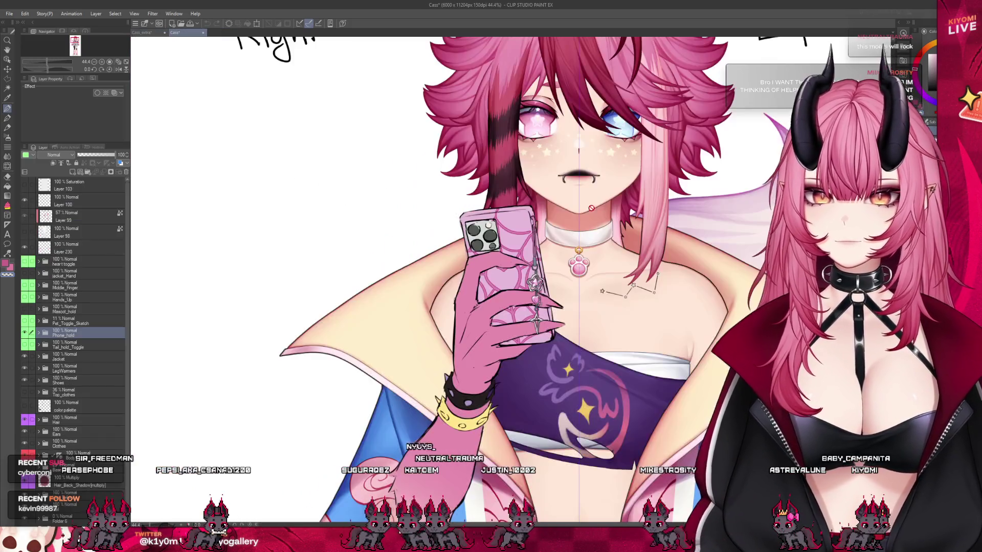
Hide the Shoes and LegWarmers layers to reveal Cass's pink paws and stockings.
scroll(508, 251, "down", 15)
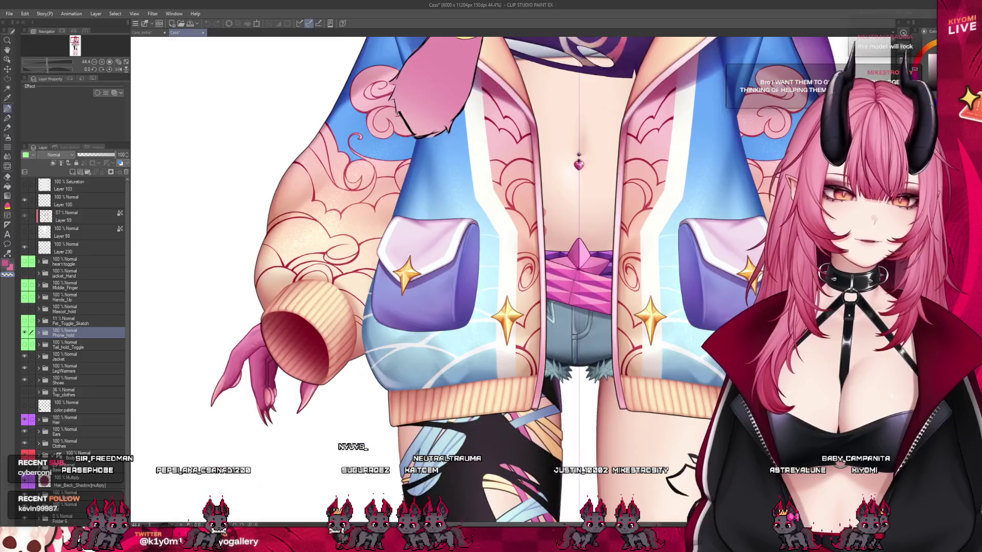
scroll(508, 252, "down", 4)
scroll(508, 252, "up", 8)
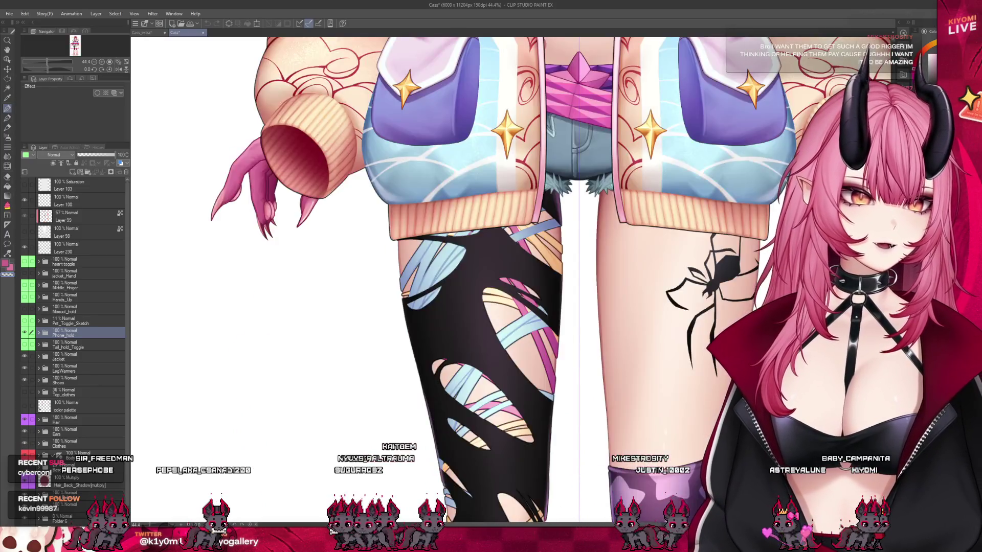
scroll(508, 251, "down", 10)
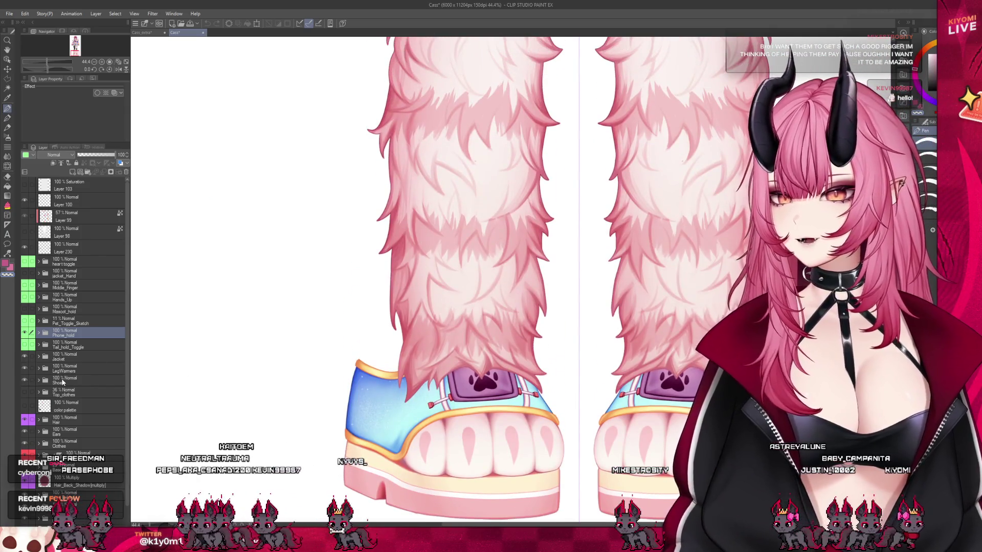
left_click(67, 381)
left_click(25, 380)
left_click(25, 368)
scroll(226, 367, "down", 3)
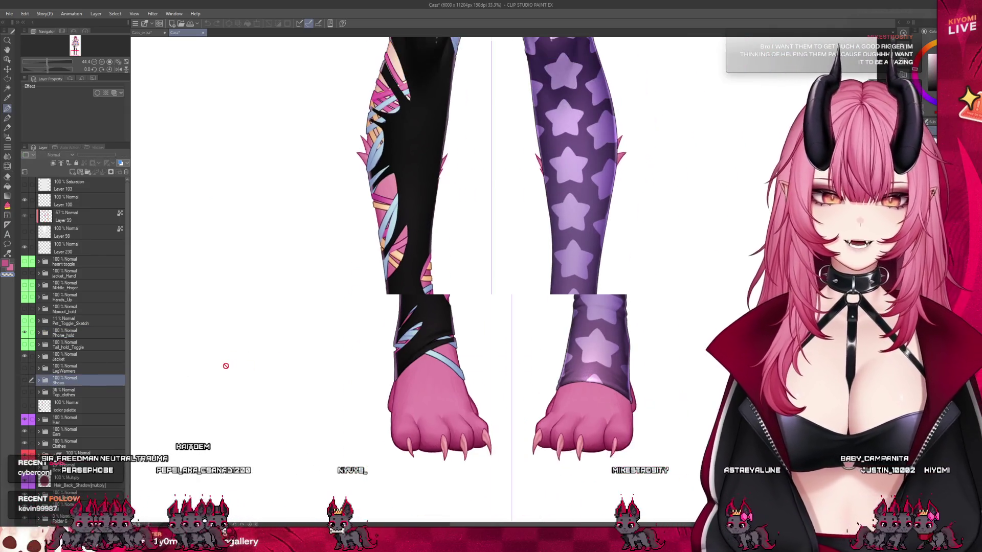
scroll(347, 339, "up", 1)
scroll(346, 339, "up", 1)
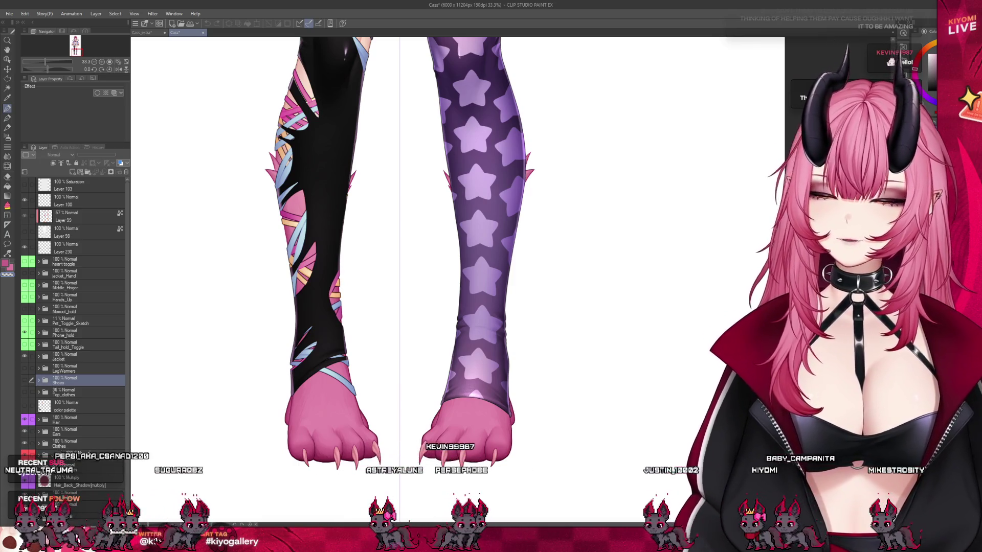
Look over the revealed legs, then return to the Cass_extra document.
scroll(379, 291, "up", 5)
scroll(379, 282, "up", 1)
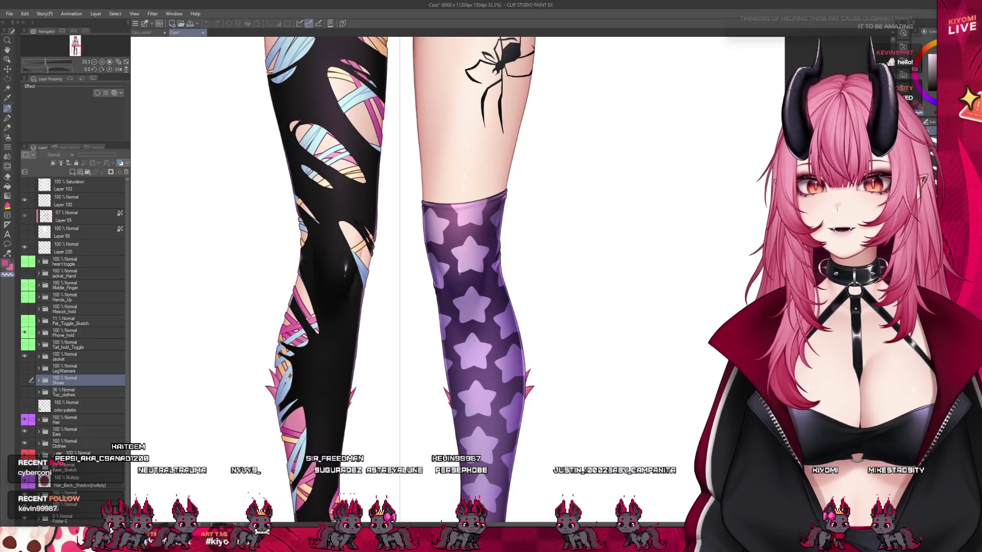
scroll(404, 281, "up", 3)
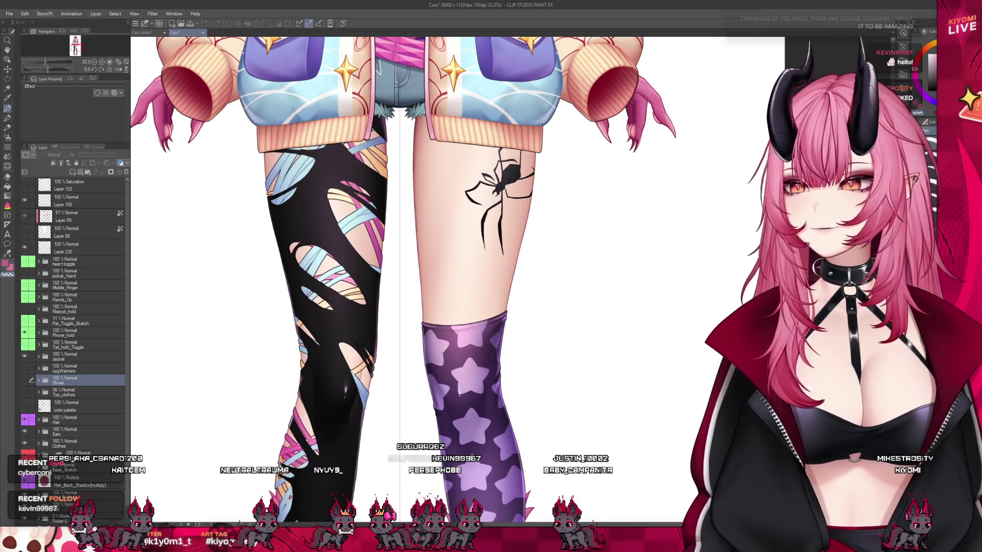
scroll(404, 281, "up", 5)
scroll(404, 281, "up", 4)
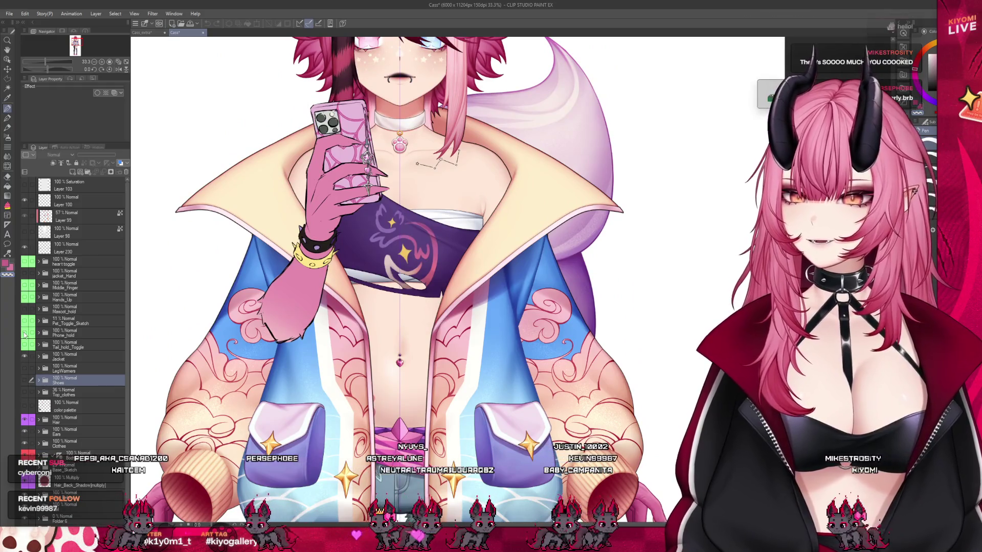
scroll(374, 189, "down", 1)
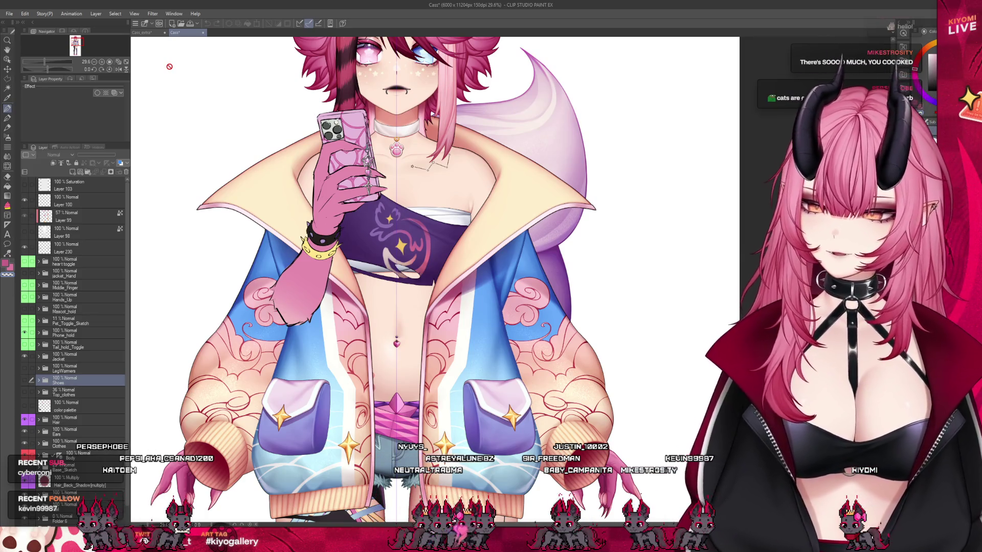
left_click(143, 33)
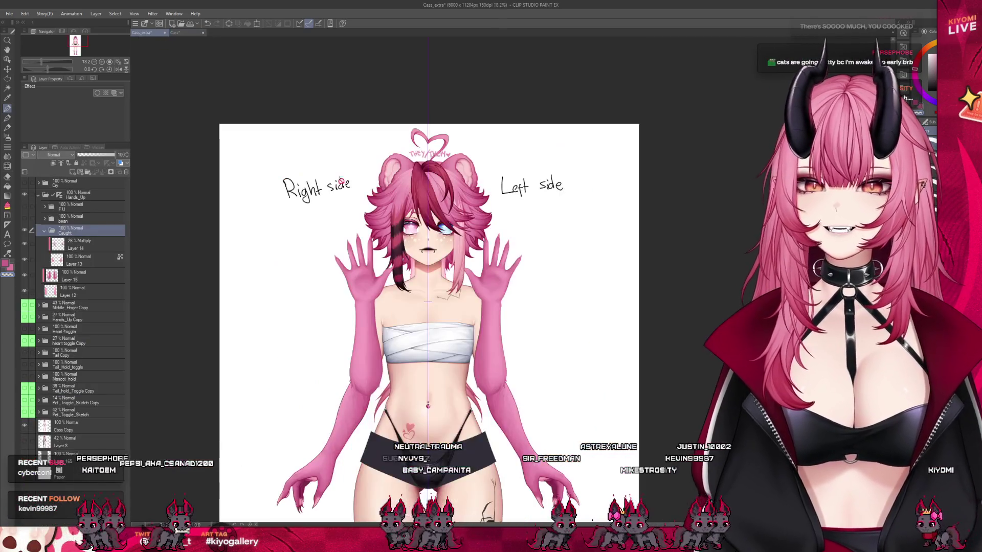
Zoom in on the raised hand and select Layer 14, the 26% Multiply shading layer.
scroll(376, 291, "up", 4)
scroll(375, 291, "up", 3)
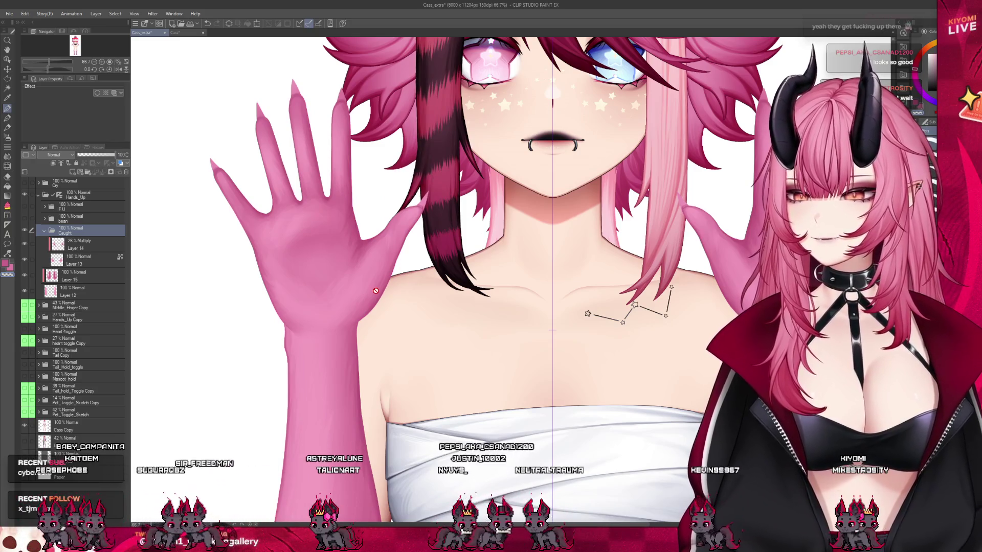
left_click(79, 244)
scroll(137, 143, "up", 5)
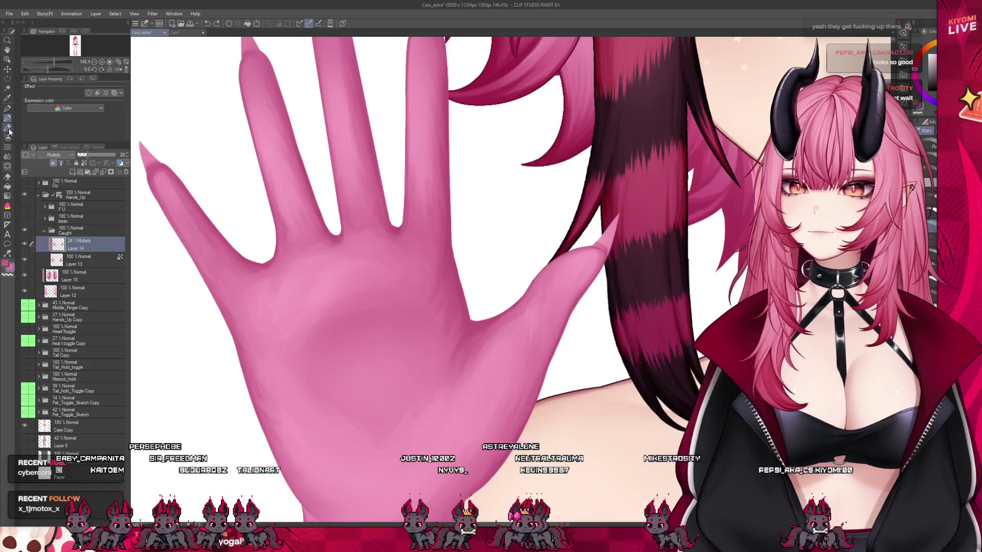
Hide Layer 14's multiply shading and make Layer 13 the active layer.
left_click(26, 243)
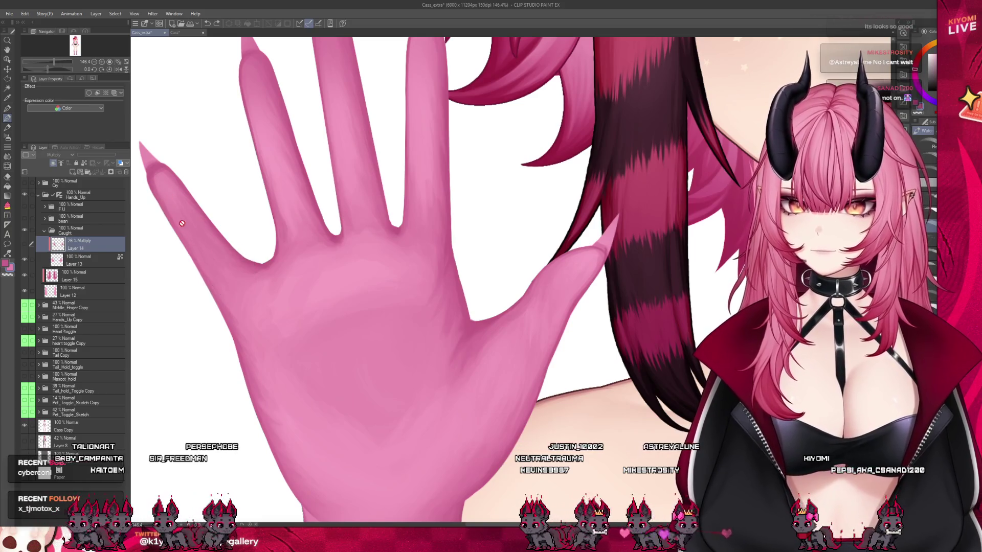
left_click(77, 262)
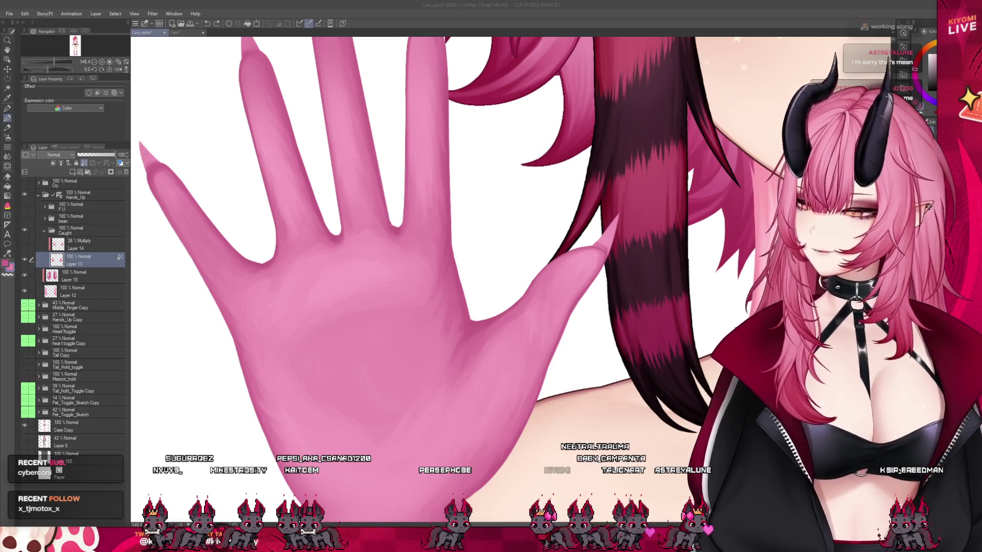
Resize the brush and paint a soft shading stroke along the ring finger on Layer 13.
scroll(231, 251, "down", 1)
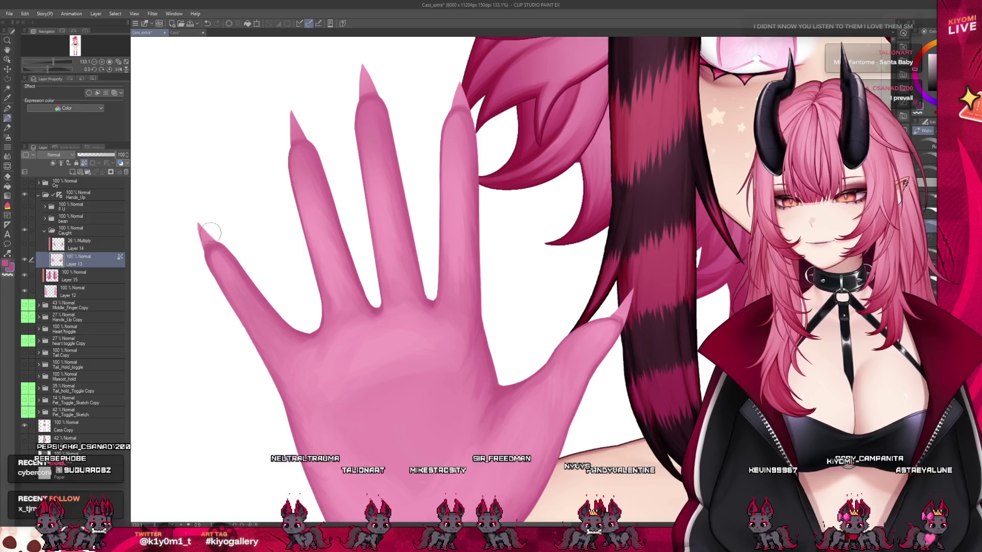
key("bracketright")
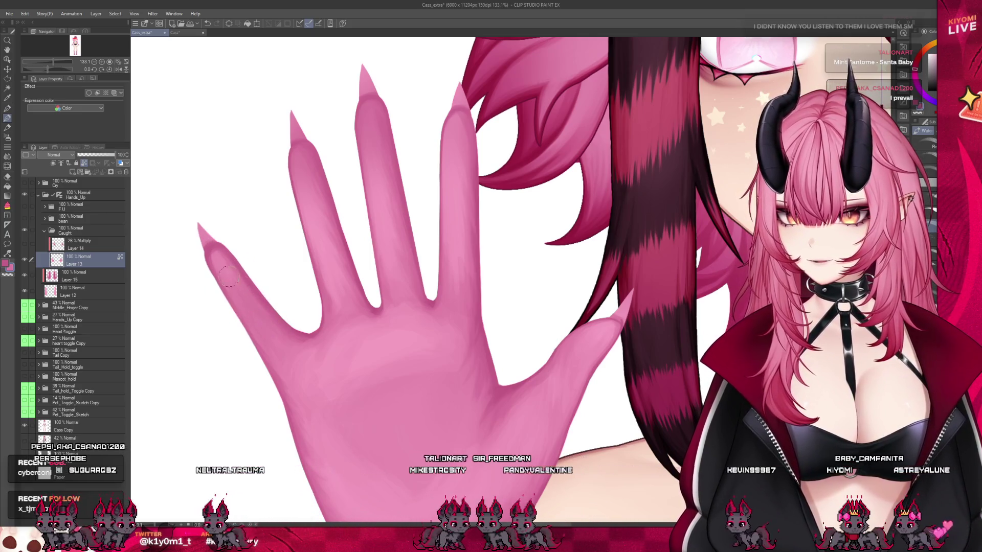
key("bracketleft")
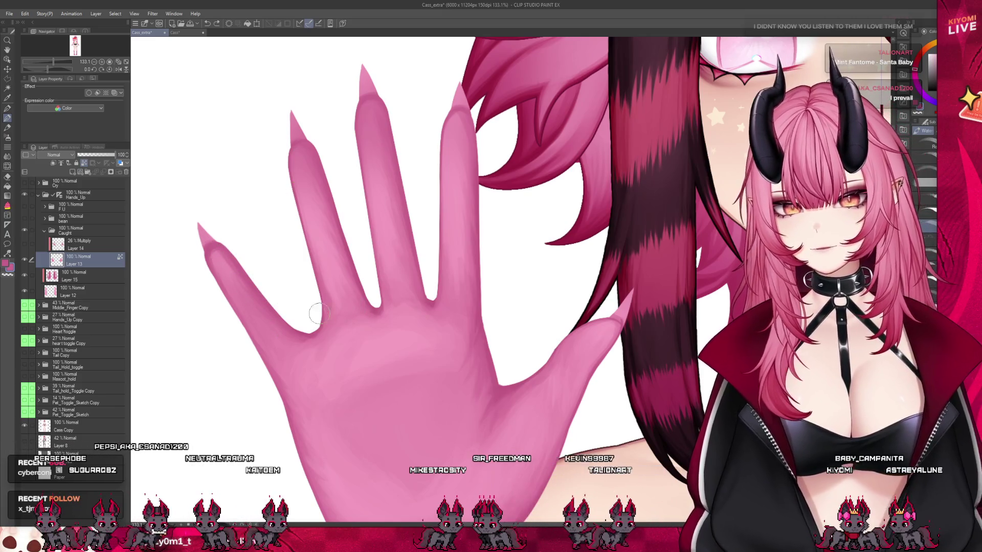
key("bracketright")
key("bracketright")
key("bracketleft")
key("bracketleft")
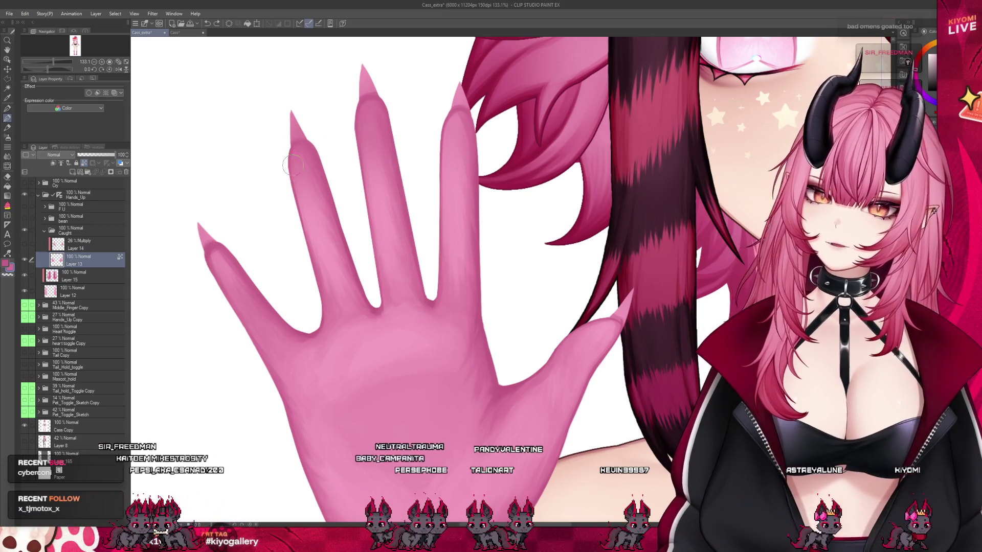
left_click_drag(295, 174, 294, 168)
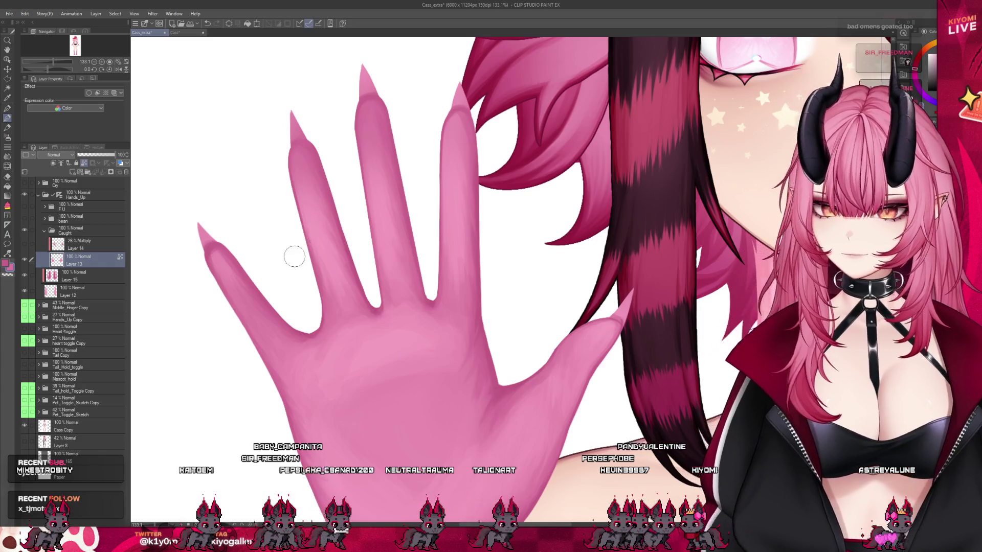
scroll(295, 256, "down", 3)
scroll(374, 280, "up", 2)
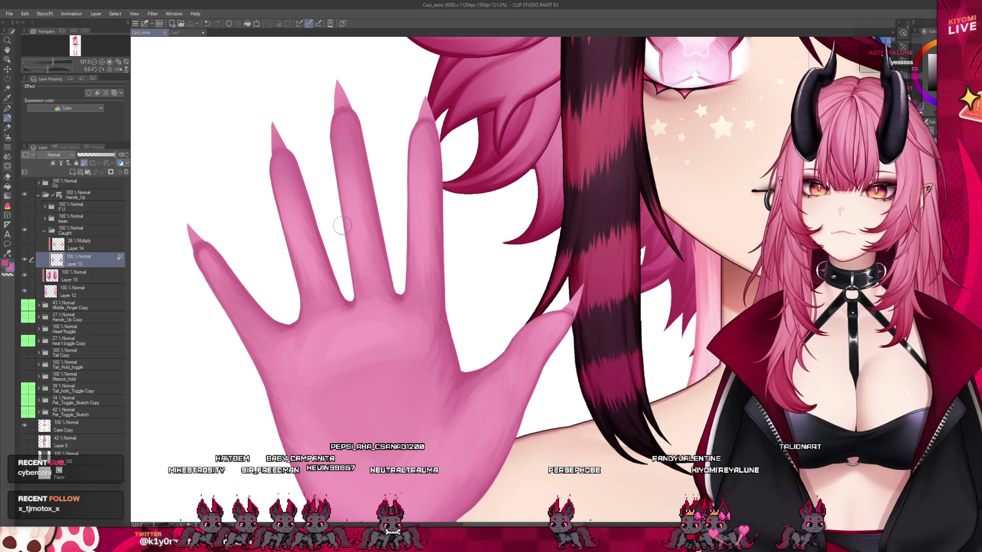
Undo the failed finger shading stroke and move the view to continue refining the hand.
scroll(248, 197, "up", 1)
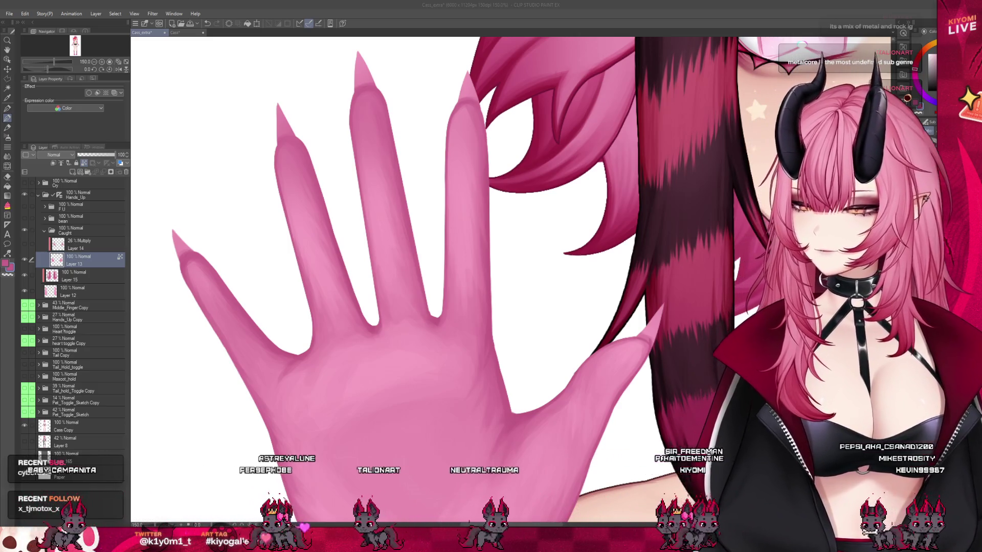
left_click(331, 338)
key("ctrl+z")
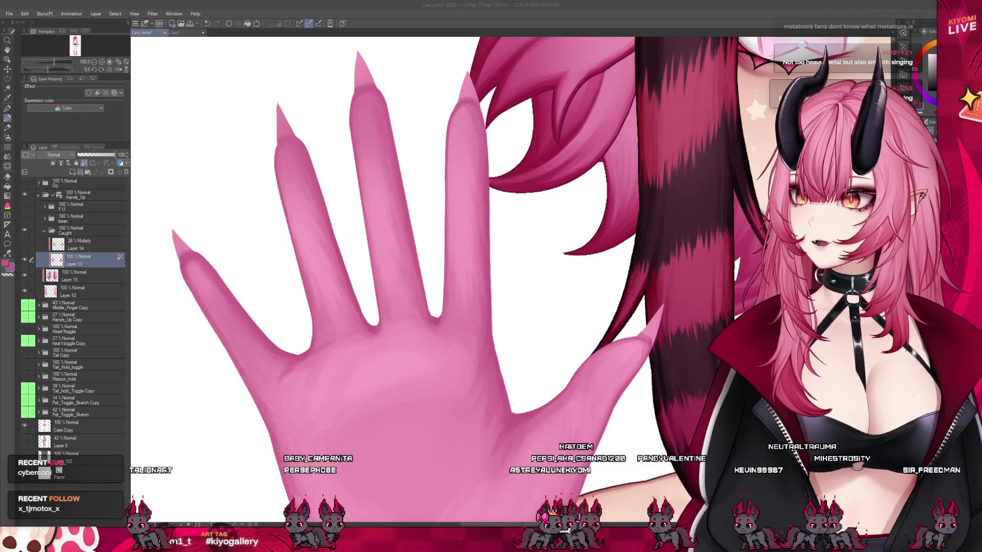
scroll(384, 276, "right", 1)
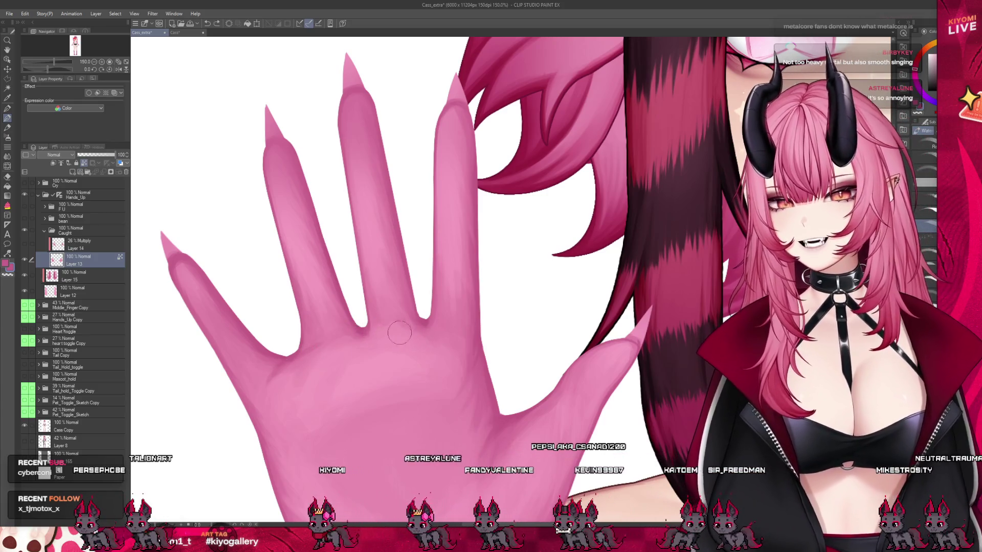
Undo the crease stroke, shade down the index finger, and add a faint stroke toward the little finger.
key("ctrl+z")
scroll(376, 184, "down", 3)
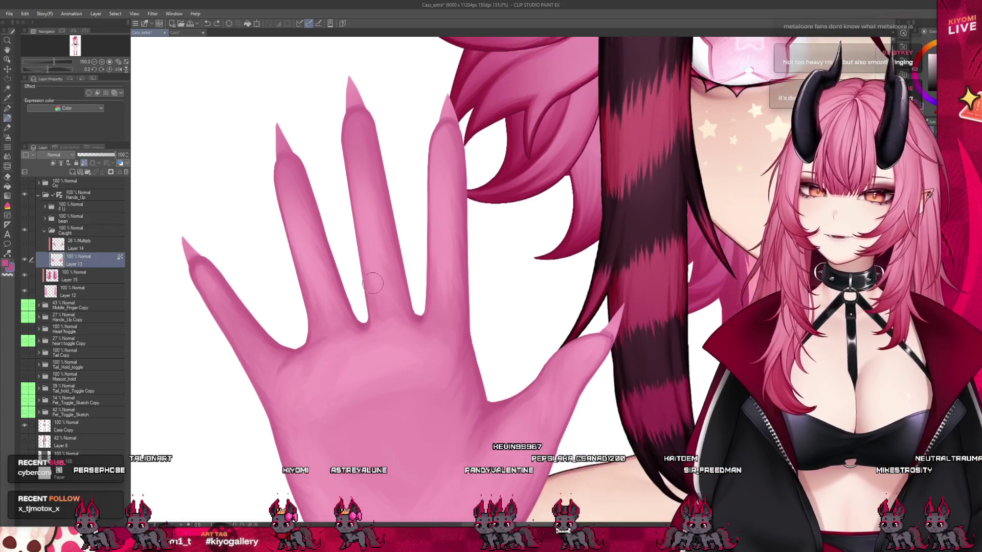
scroll(342, 343, "up", 2)
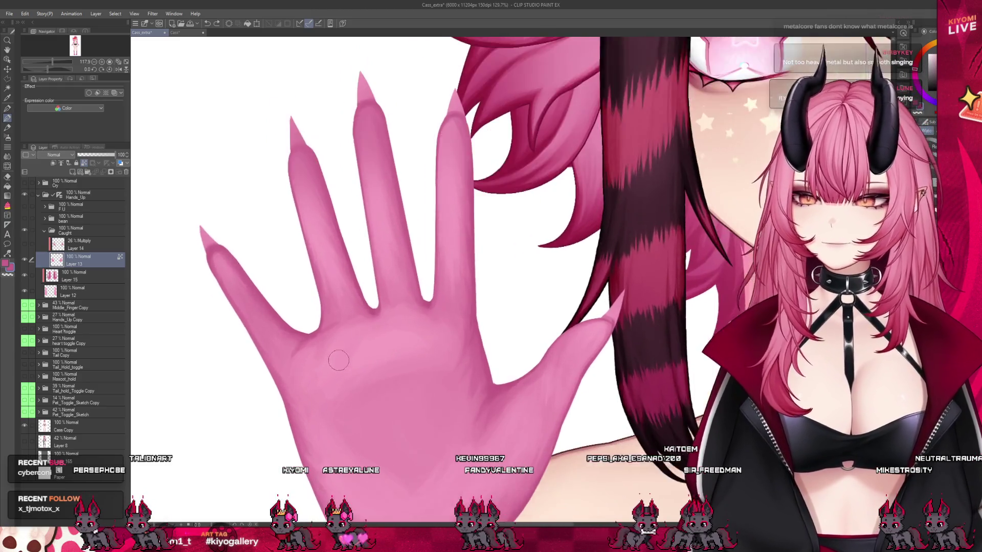
scroll(426, 219, "up", 1)
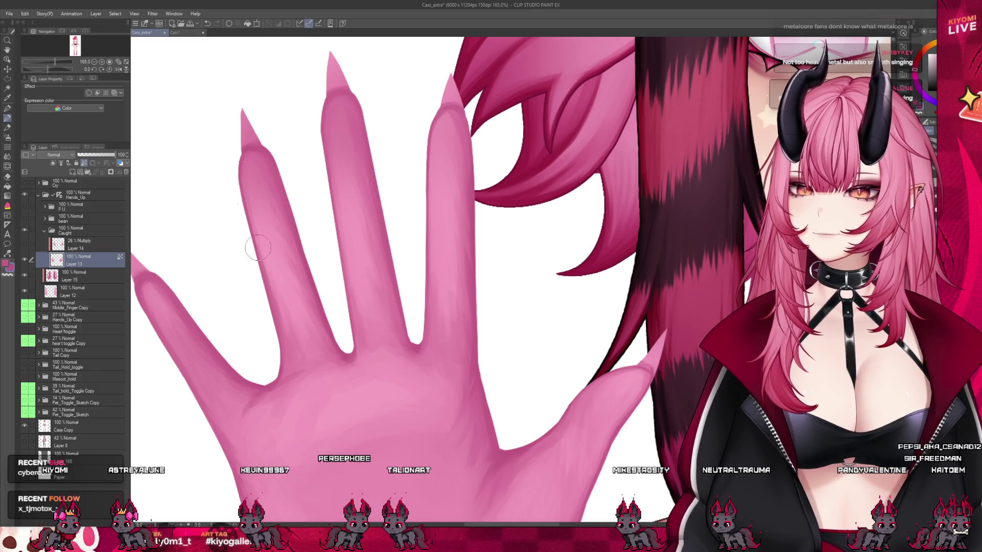
left_click_drag(259, 153, 253, 166)
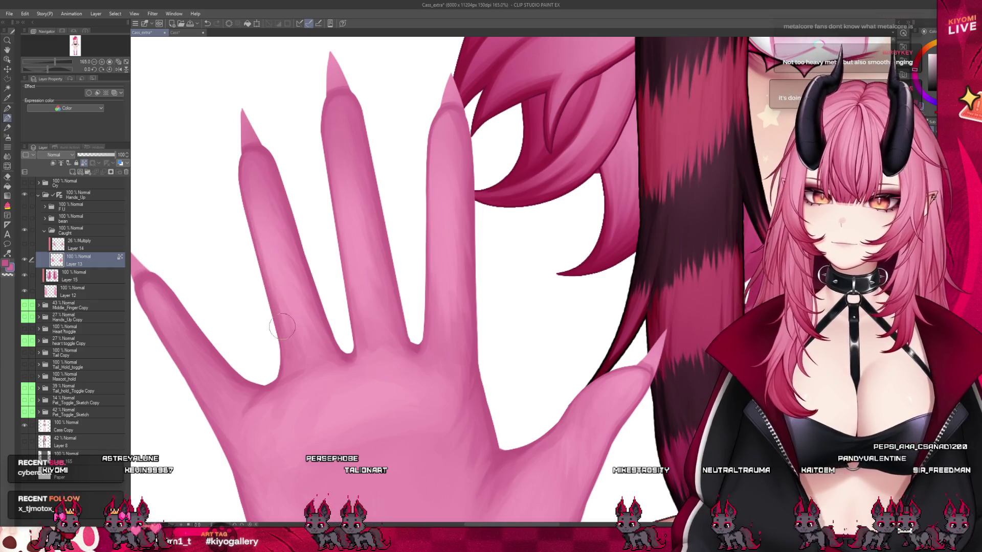
scroll(304, 237, "down", 2)
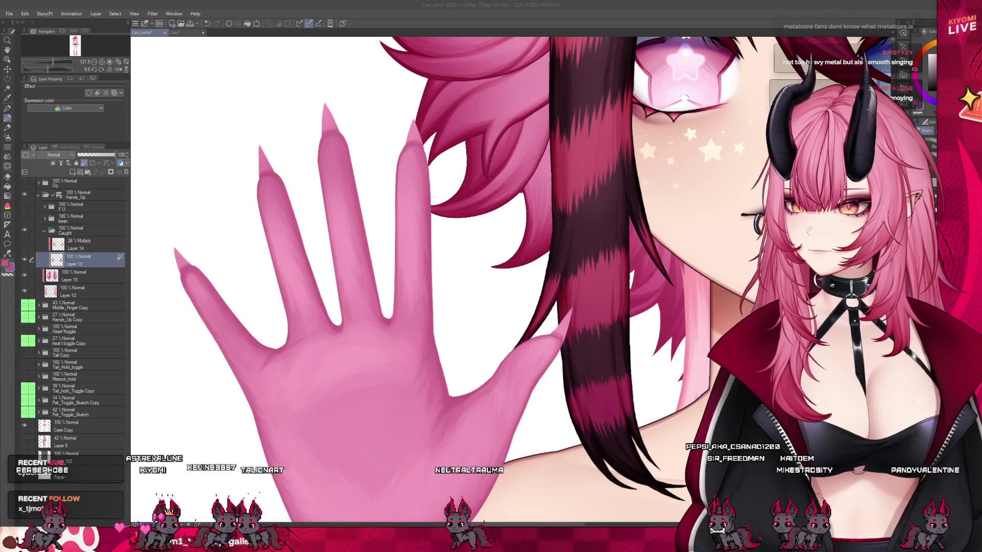
key("alt+Tab")
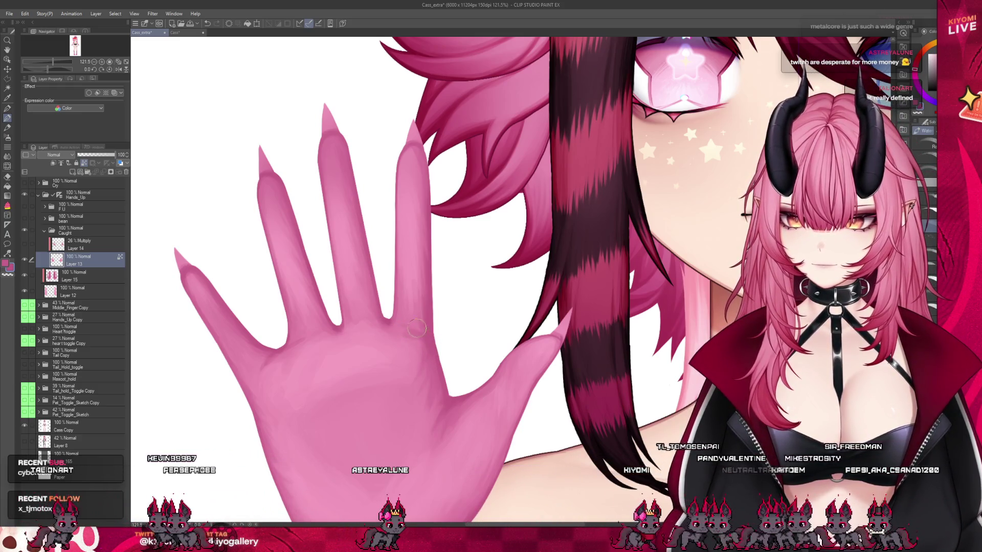
left_click_drag(434, 345, 430, 360)
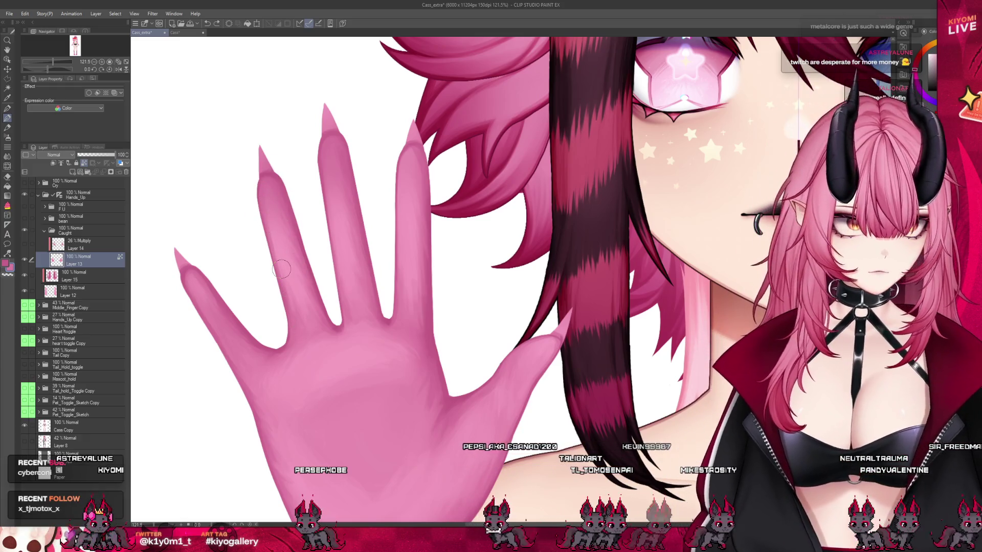
Zoom the canvas out to about 80% to see the whole shaded hand beside the face.
scroll(280, 222, "down", 2)
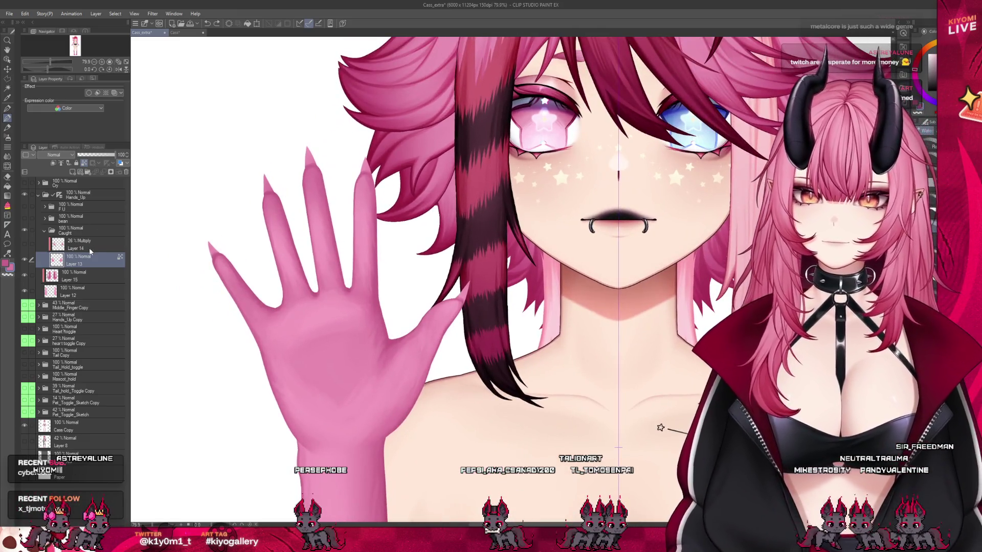
Preview Multiply shadow Layer 14 at 100% opacity, revert it to 26%, and switch to the airbrush.
left_click(29, 246)
left_click(24, 245)
left_click(114, 155)
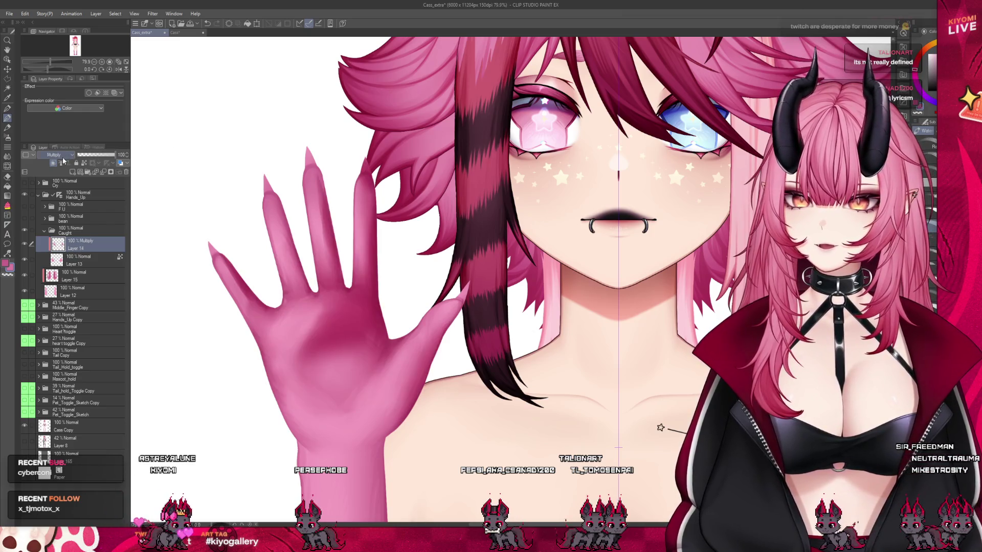
key("ctrl+z")
scroll(245, 253, "up", 2)
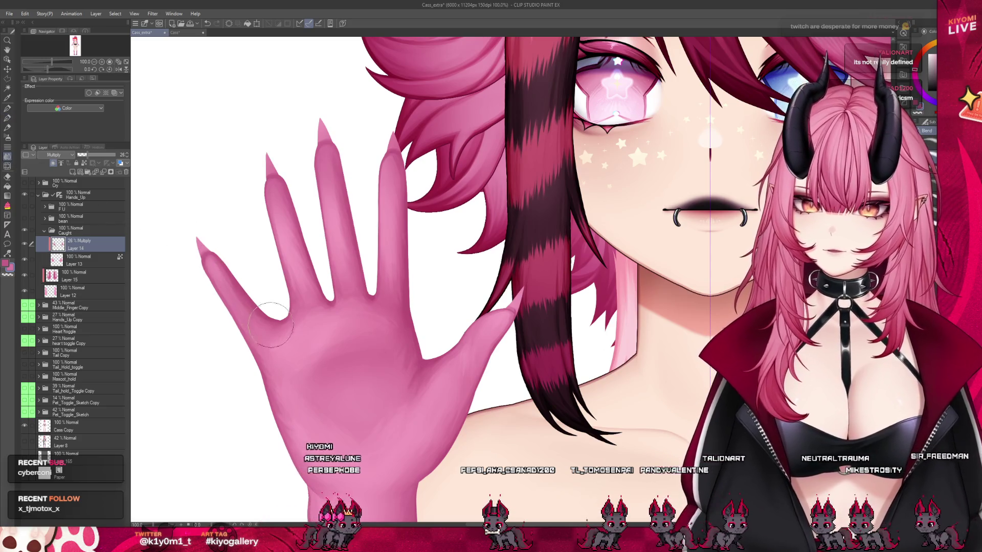
key("b")
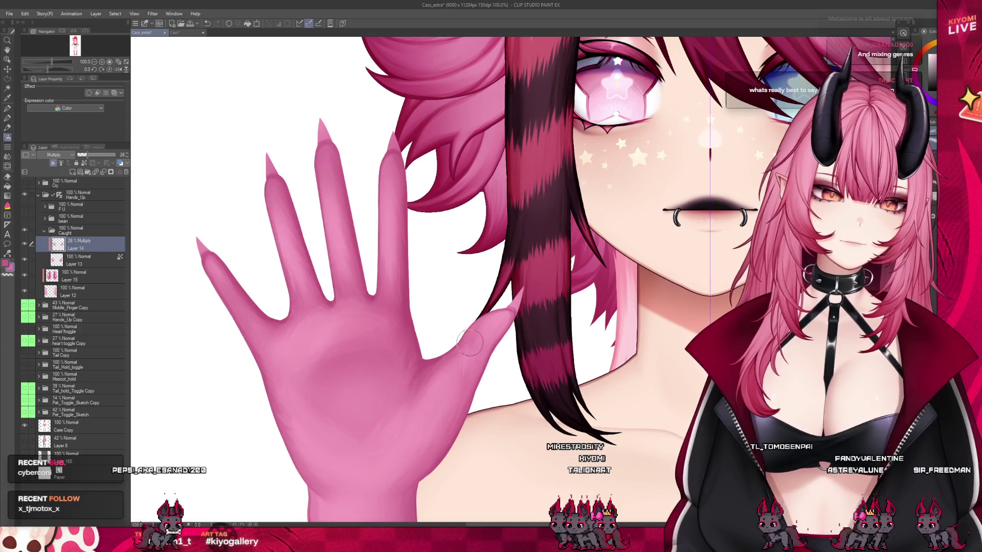
left_click(82, 260)
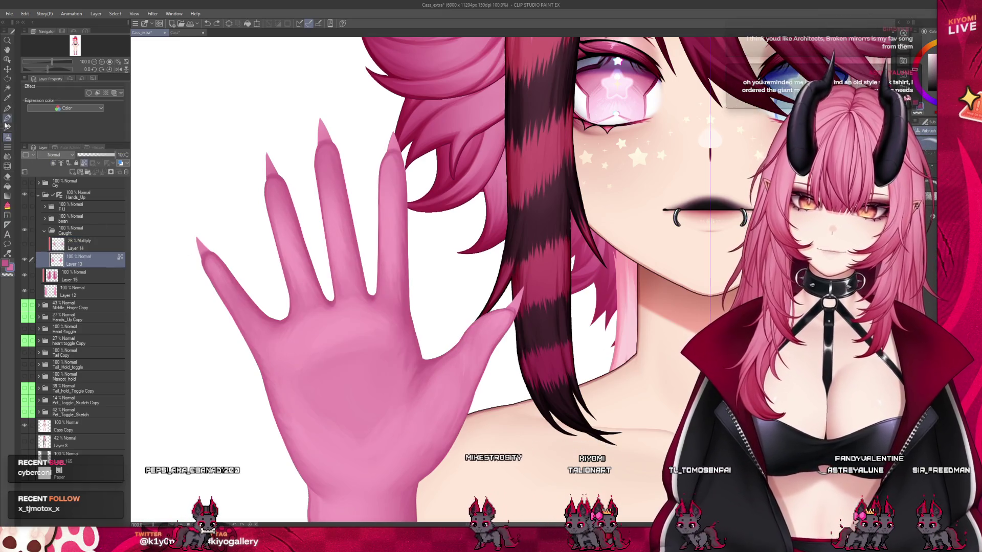
Switch tools with P, zoom to 133%, and shade up the palm toward the thumb base on Layer 13.
key("p")
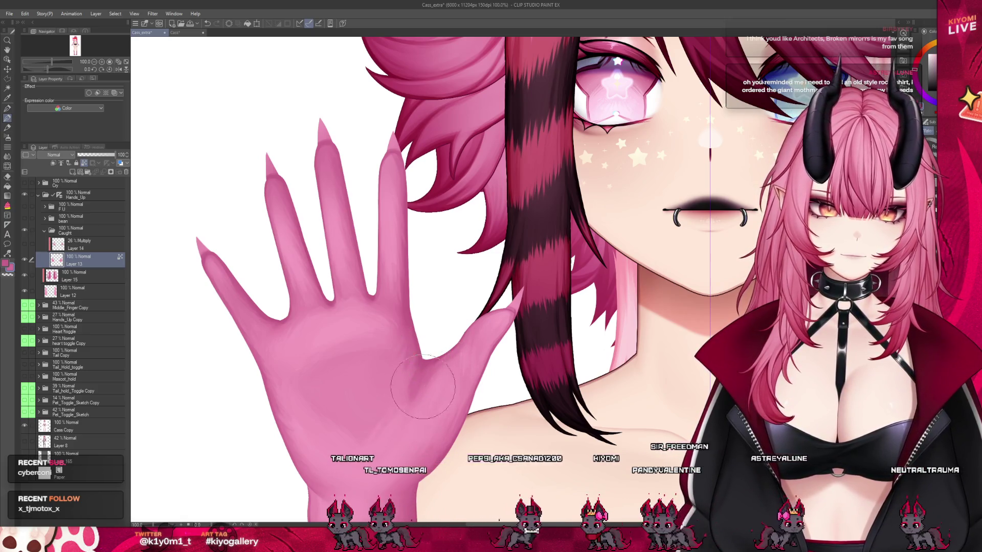
scroll(419, 276, "down", 2)
scroll(418, 277, "up", 3)
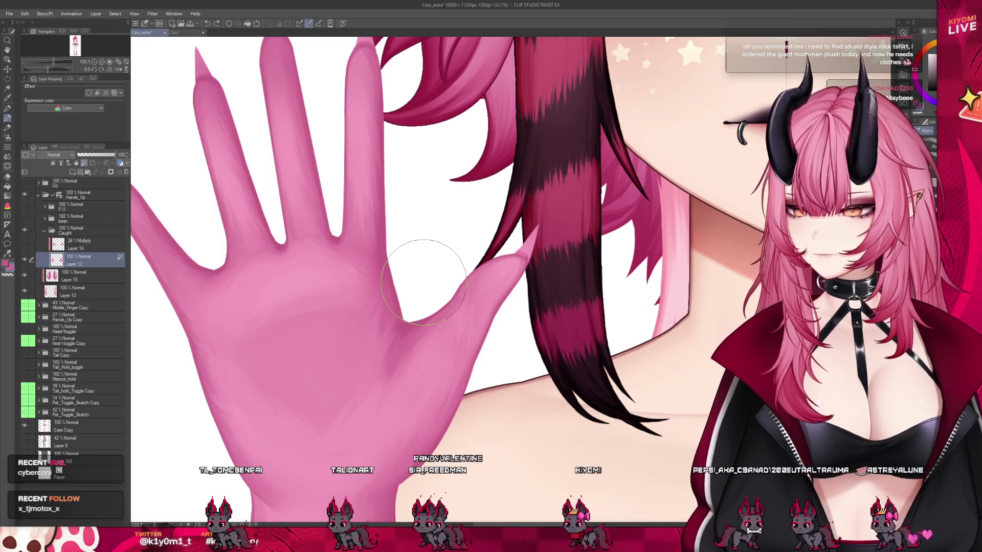
left_click_drag(430, 422, 425, 389)
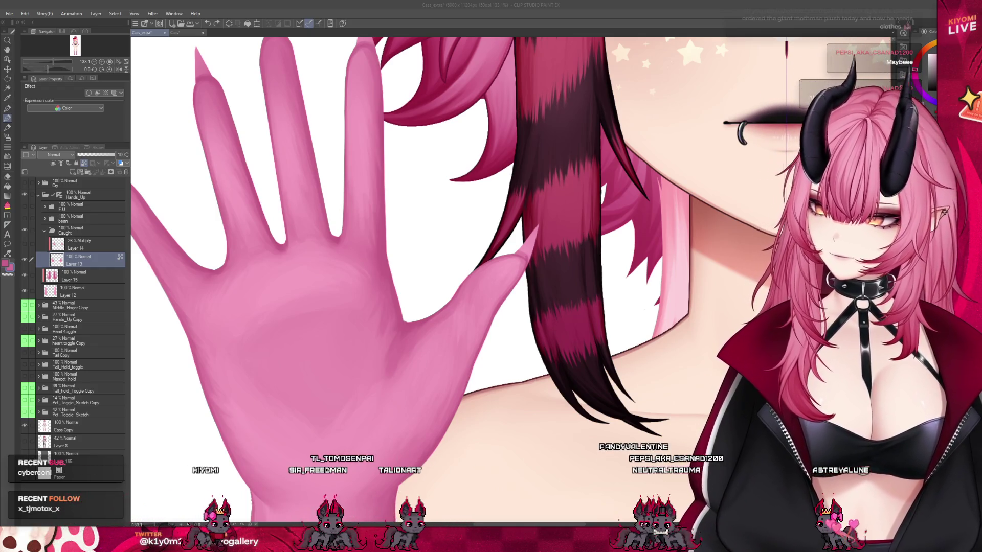
left_click(398, 383)
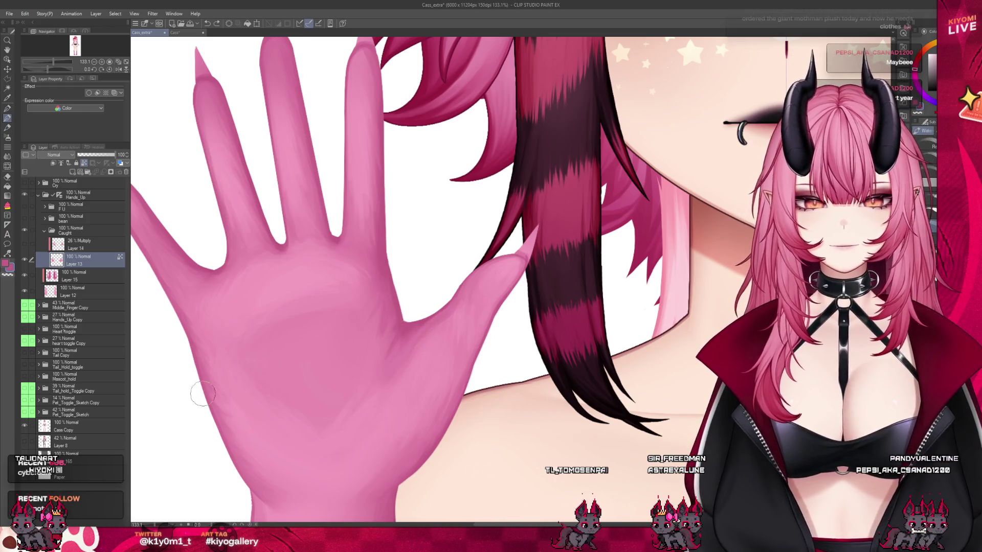
Undo the last palm stroke and shrink the brush for detail near the thumb web.
scroll(303, 317, "down", 2)
scroll(350, 336, "up", 3)
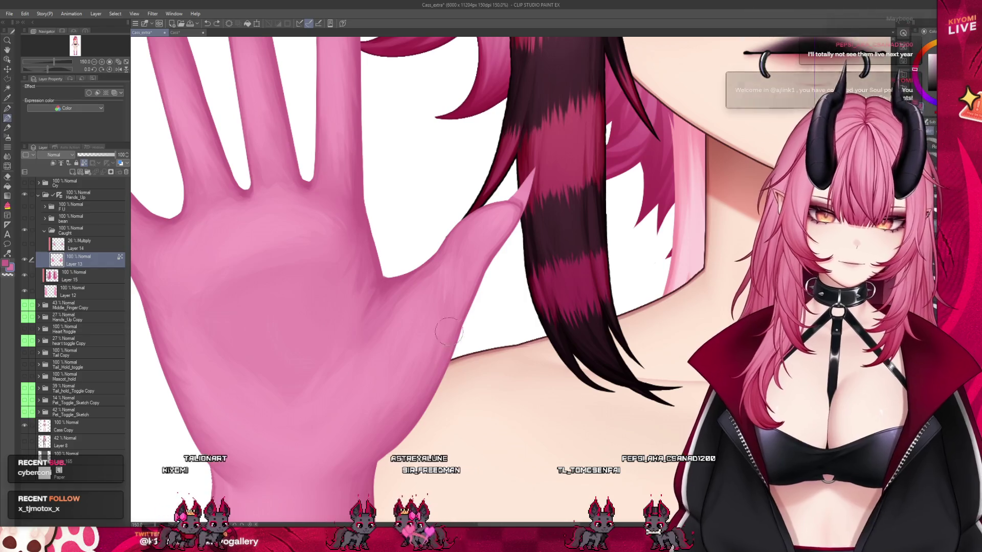
key("ctrl+z")
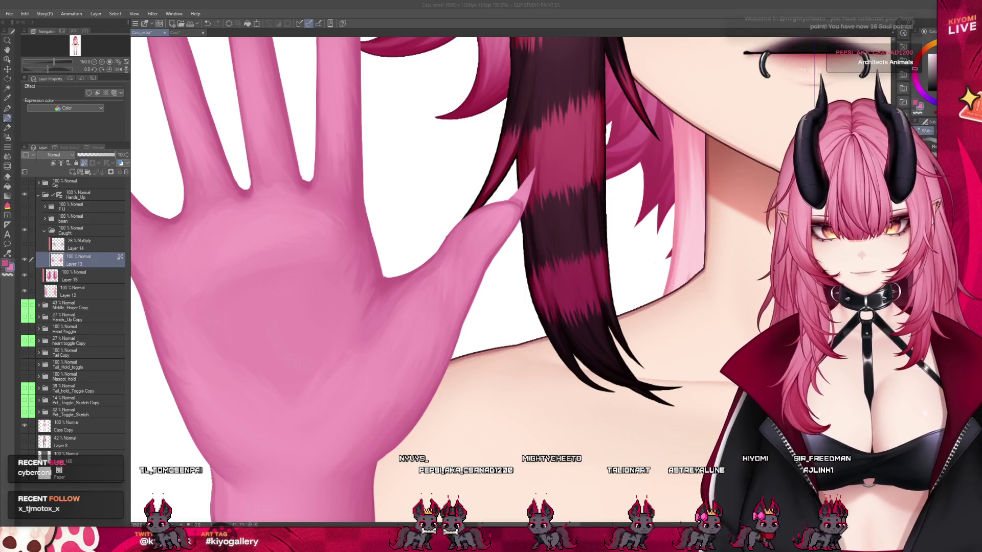
left_click(389, 279)
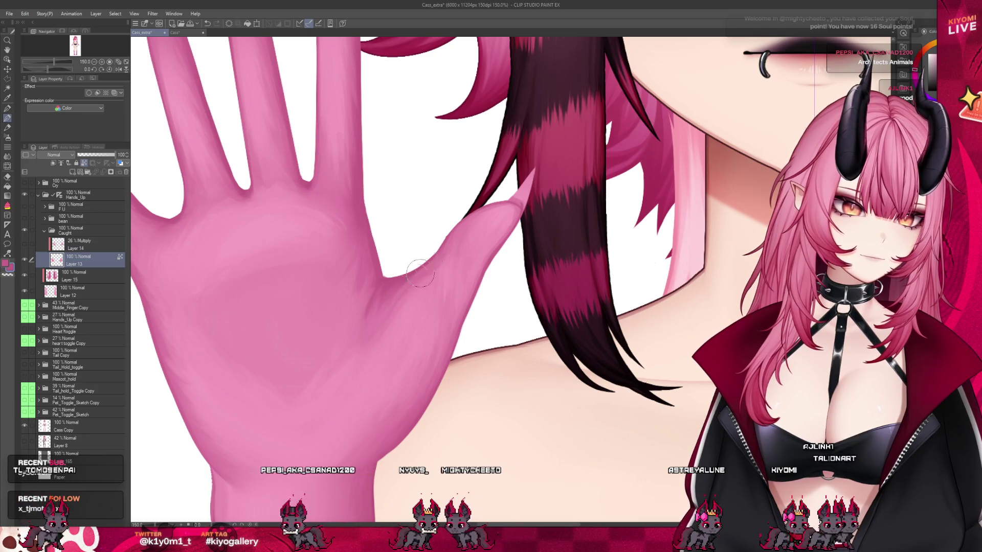
key("bracketright")
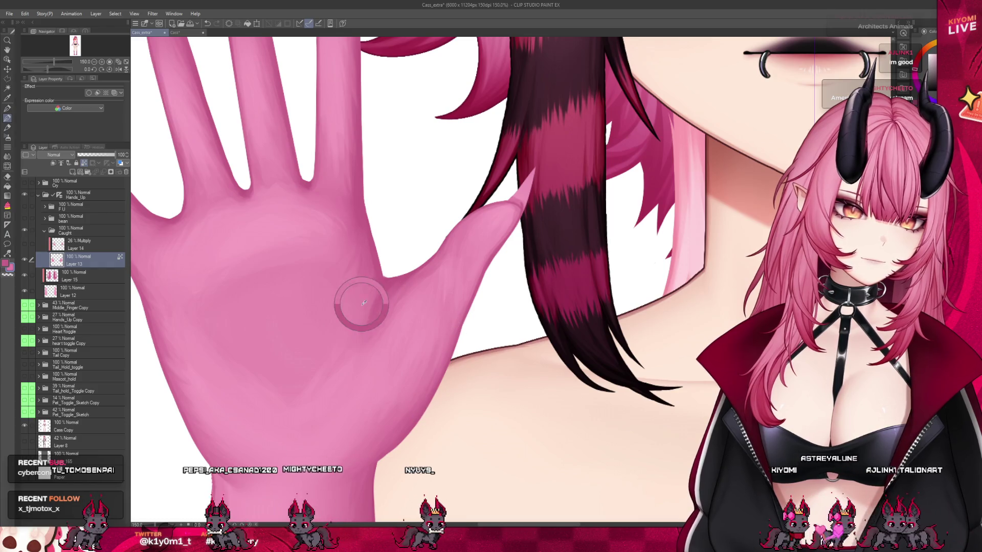
key("bracketleft")
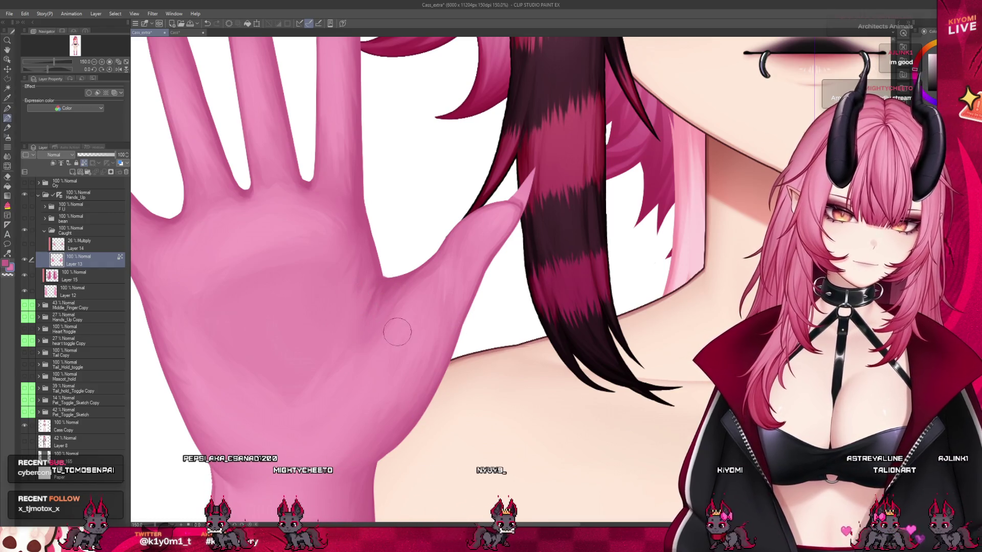
scroll(394, 368, "down", 3)
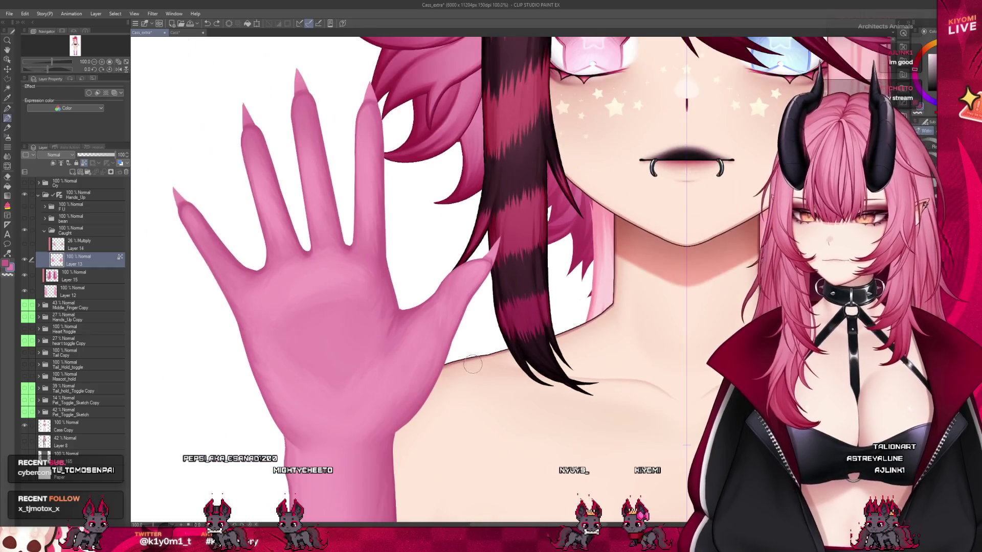
scroll(410, 302, "up", 4)
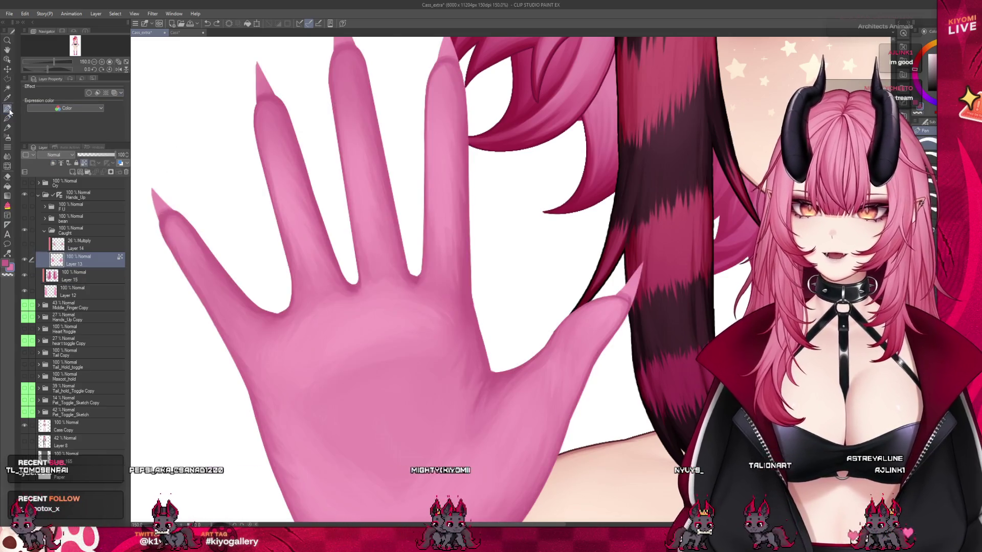
scroll(223, 271, "up", 3)
scroll(221, 272, "up", 1)
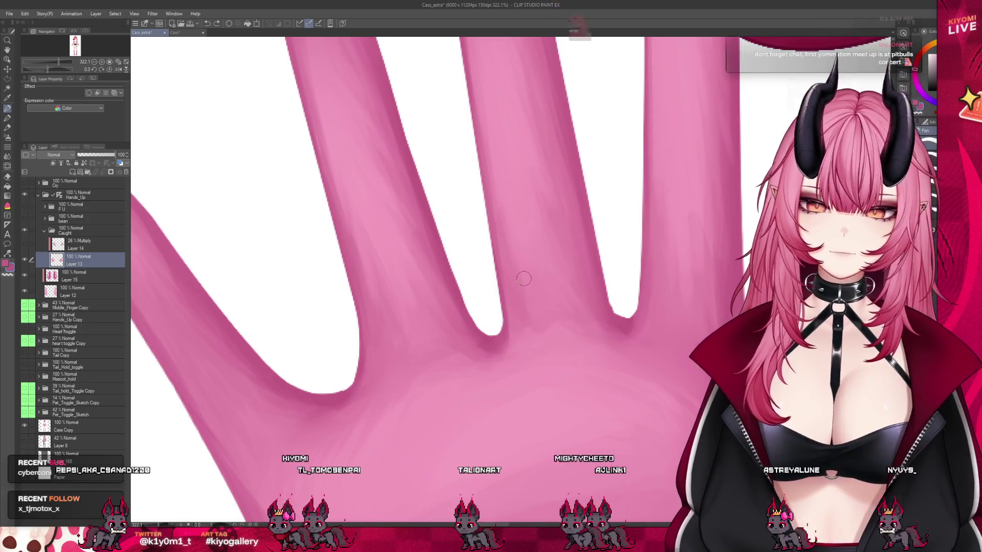
scroll(501, 337, "down", 3)
scroll(510, 304, "down", 1)
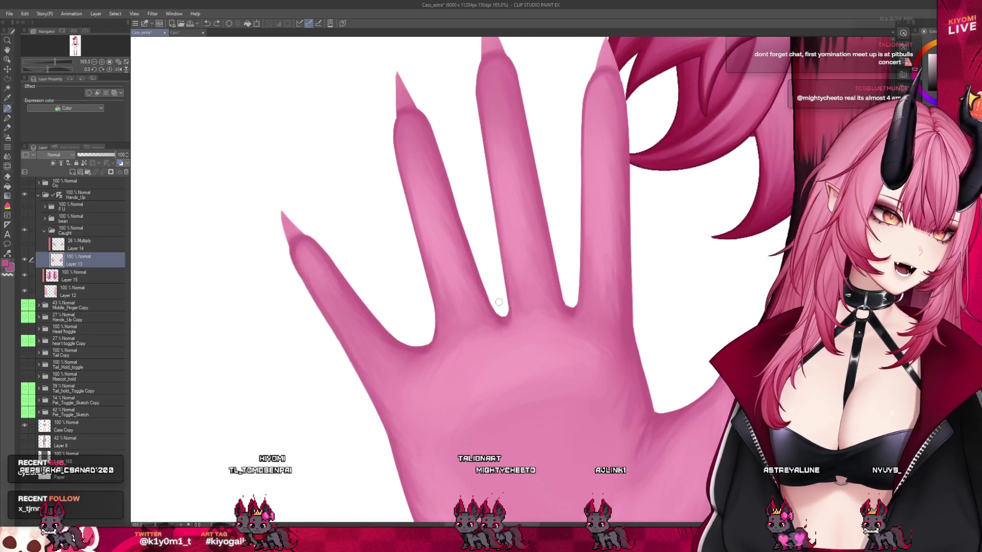
scroll(566, 254, "up", 1)
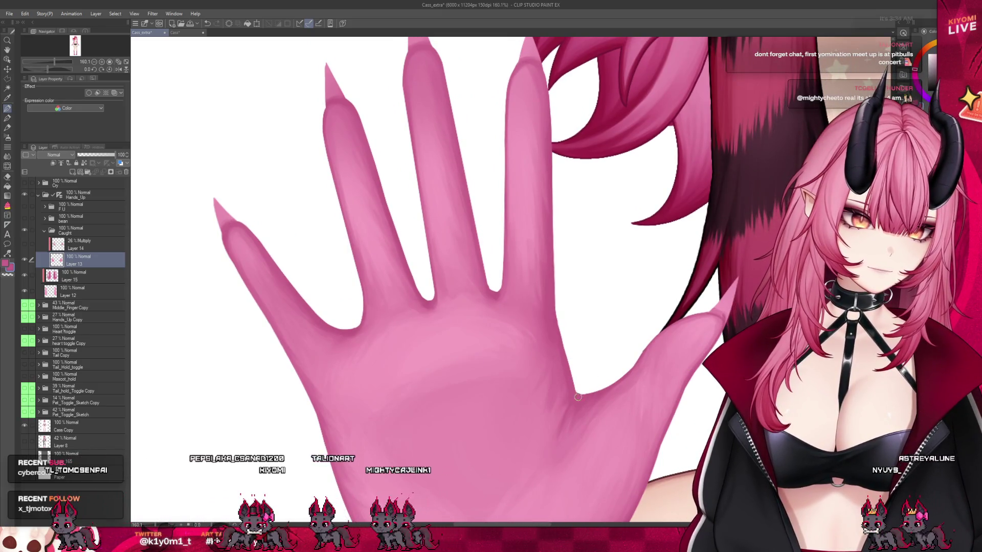
mouse_move(625, 344)
left_mouse_down()
mouse_move(512, 230)
mouse_move(572, 368)
left_mouse_up()
scroll(572, 368, "up", 2)
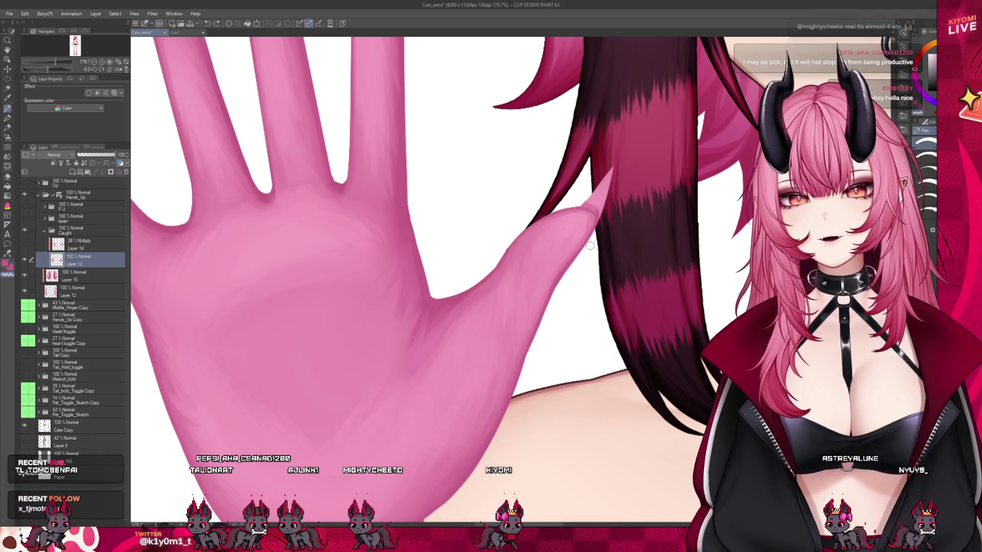
scroll(380, 339, "down", 3)
scroll(380, 339, "up", 1)
scroll(380, 339, "down", 4)
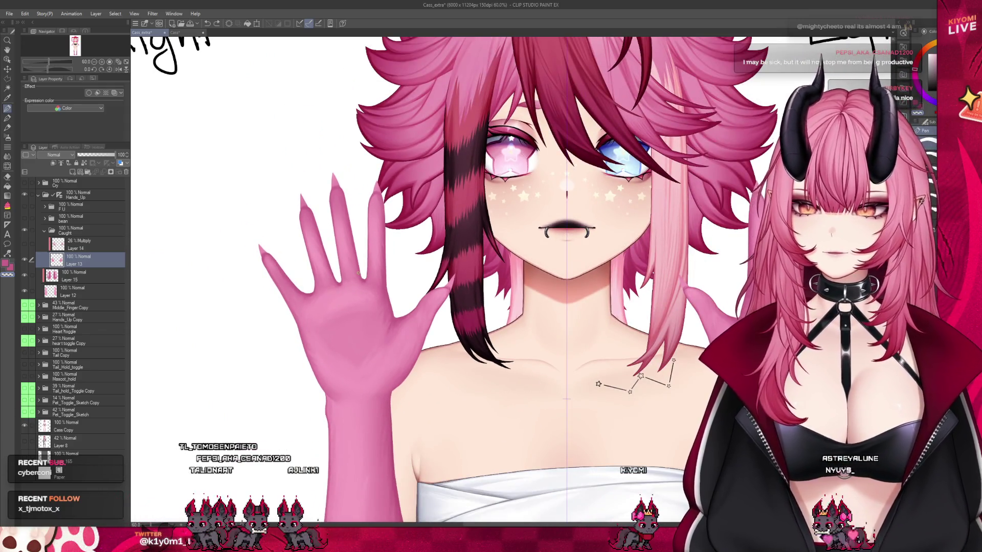
scroll(347, 268, "up", 1)
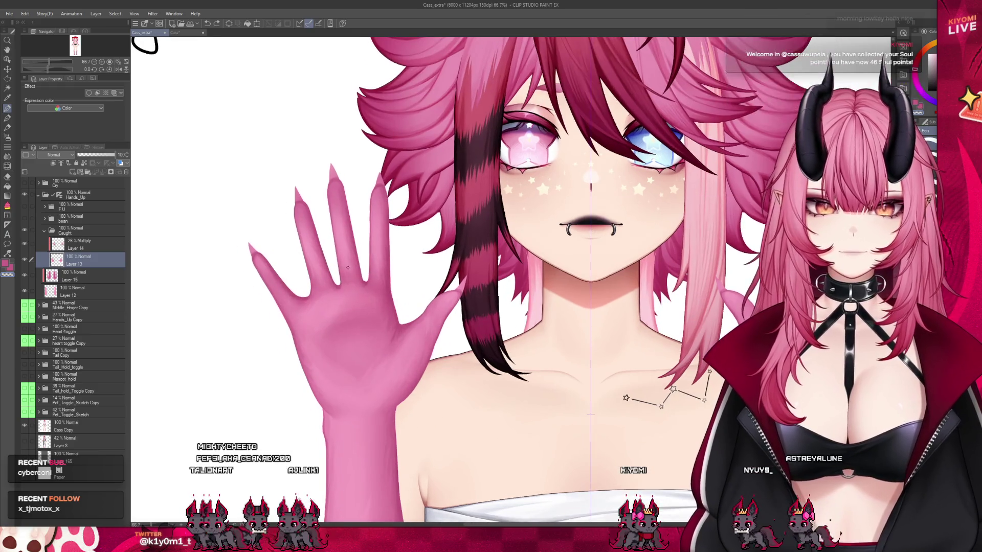
Darken the shading along the hand's lower-right edge on Layer 13, then zoom out to the whole character.
left_click(66, 249)
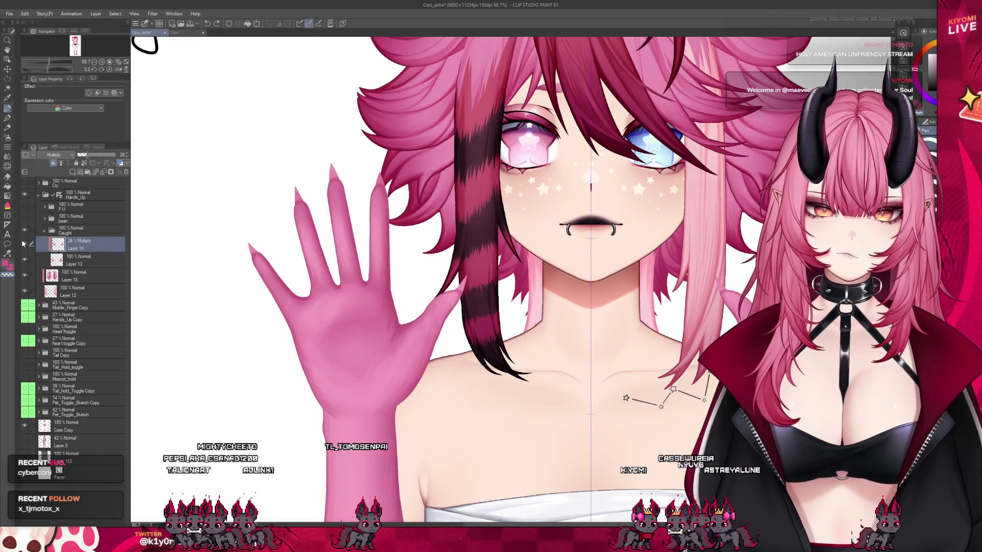
left_click(72, 261)
scroll(385, 390, "up", 5)
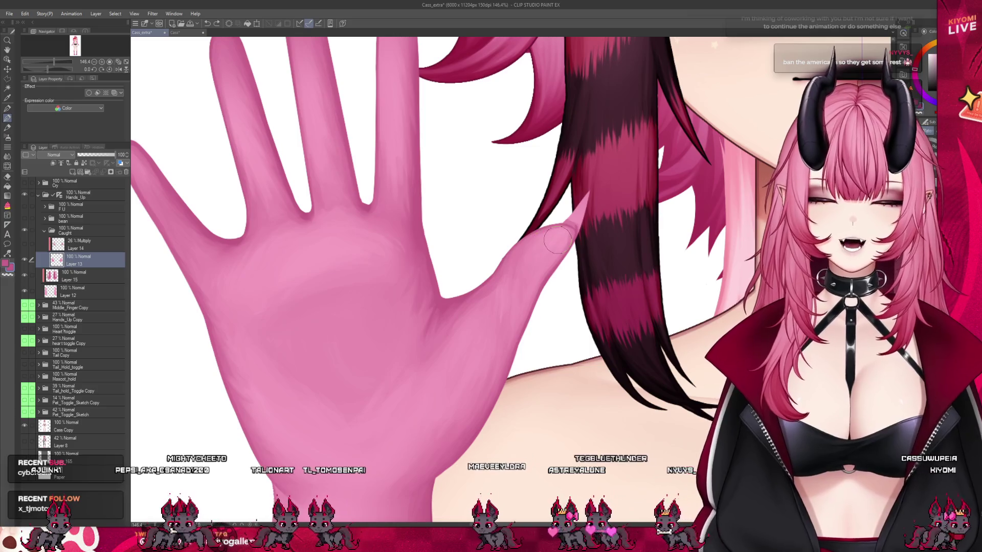
mouse_move(443, 445)
left_mouse_down()
mouse_move(450, 439)
mouse_move(438, 465)
left_mouse_up()
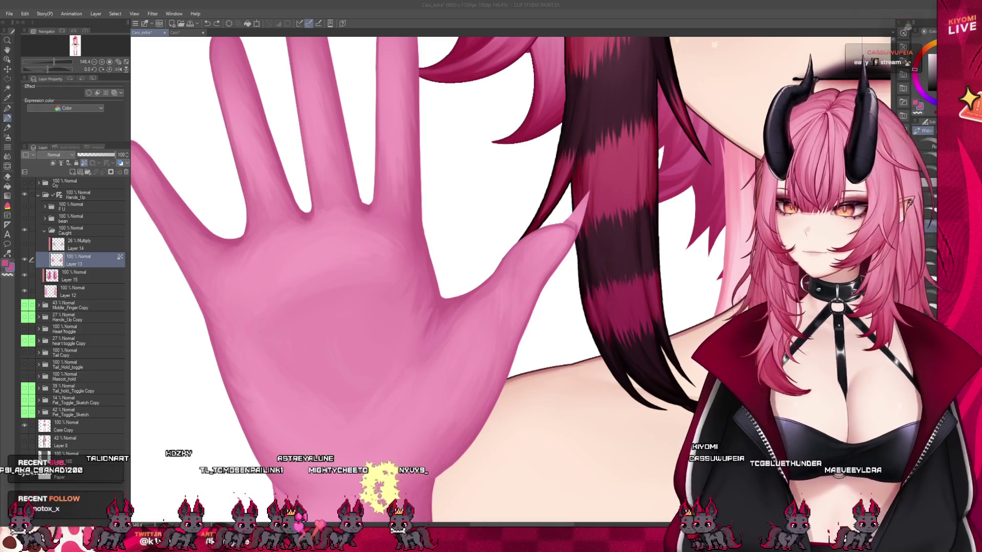
scroll(410, 281, "down", 3)
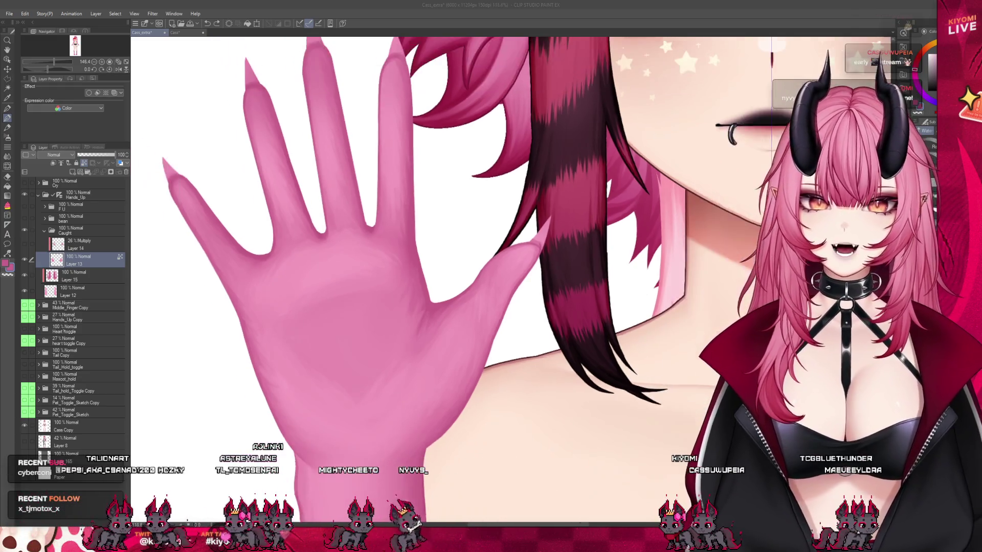
scroll(349, 328, "down", 2)
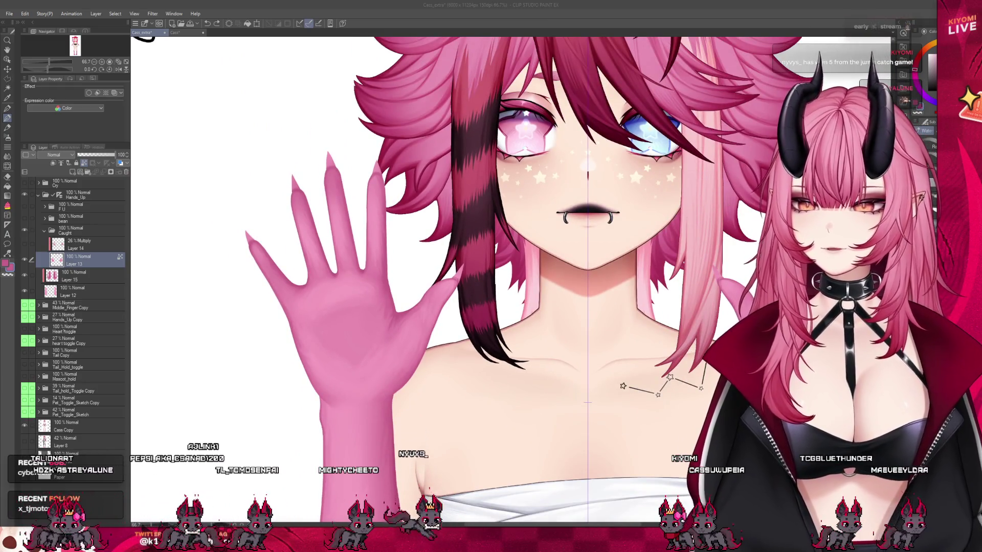
scroll(335, 324, "up", 5)
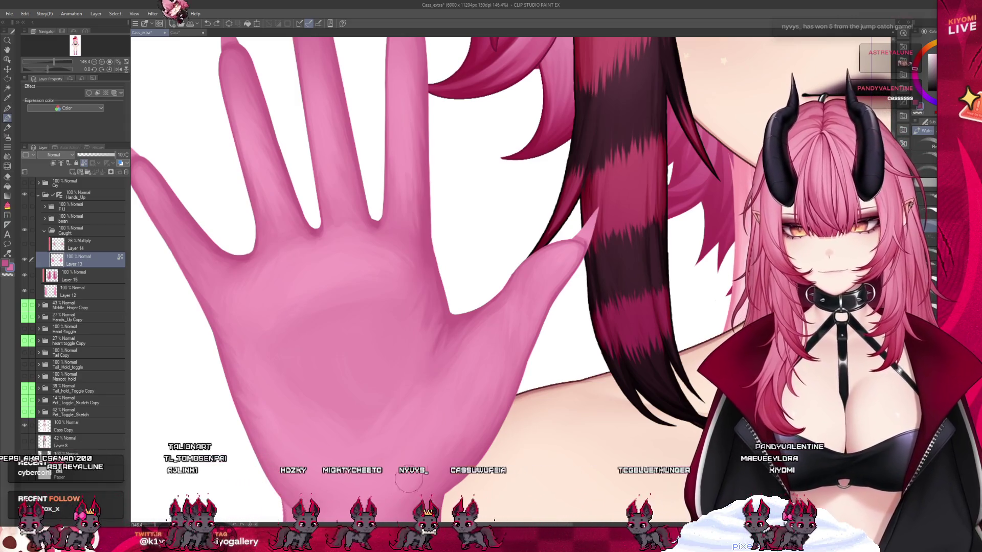
scroll(386, 318, "down", 2)
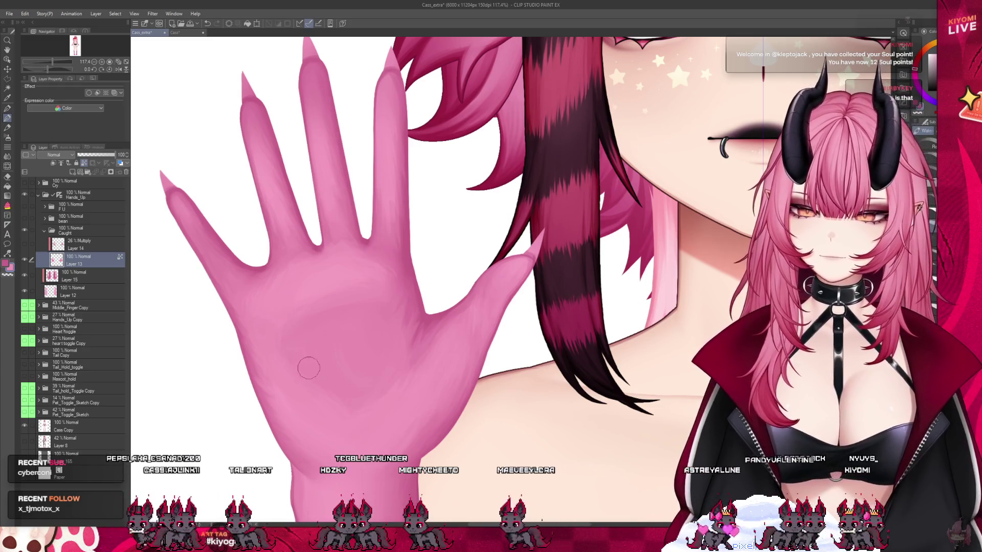
scroll(339, 344, "down", 3)
scroll(339, 327, "up", 3)
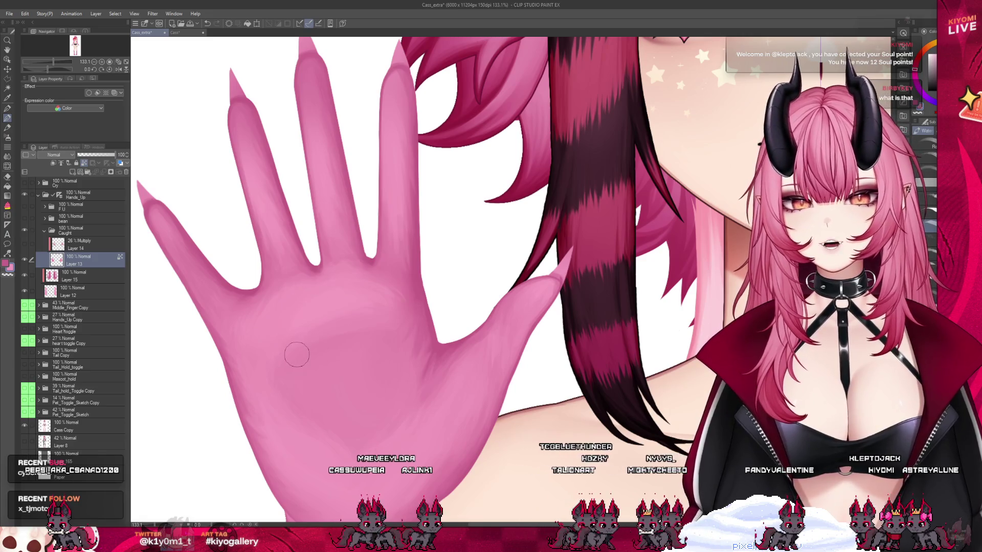
scroll(297, 354, "down", 5)
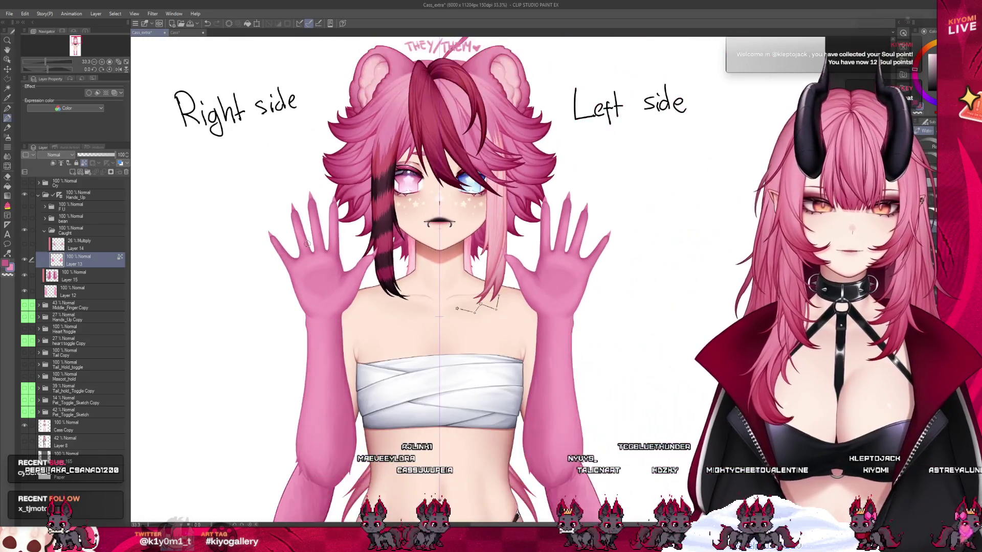
Zoom in from 33.3% to about 165% centred on the Right side hand's palm.
scroll(307, 244, "up", 2)
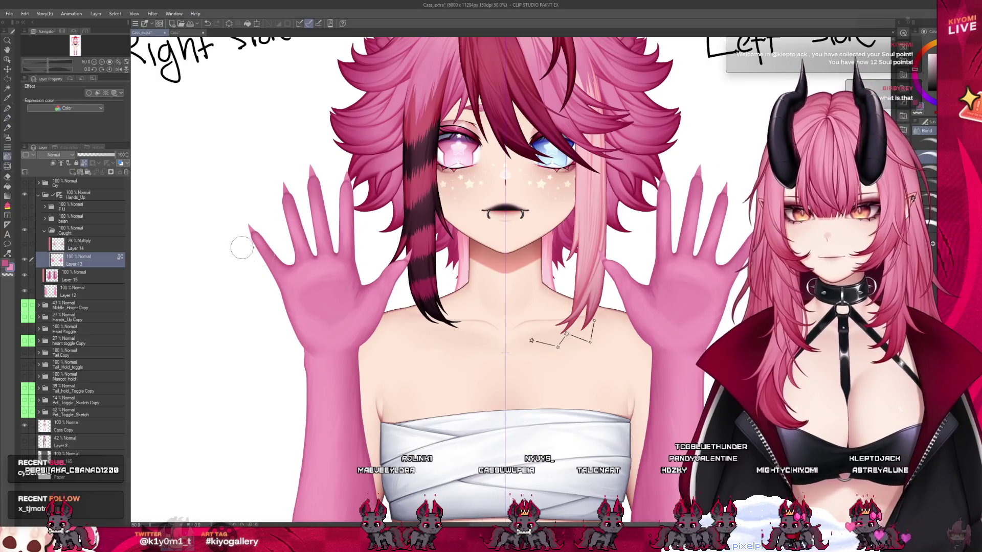
scroll(241, 248, "up", 1)
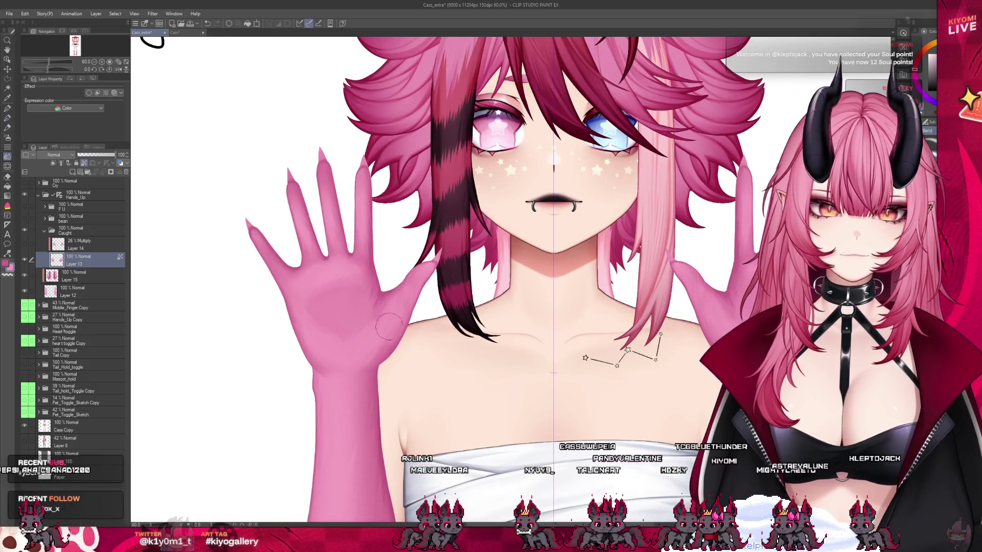
scroll(408, 375, "down", 3)
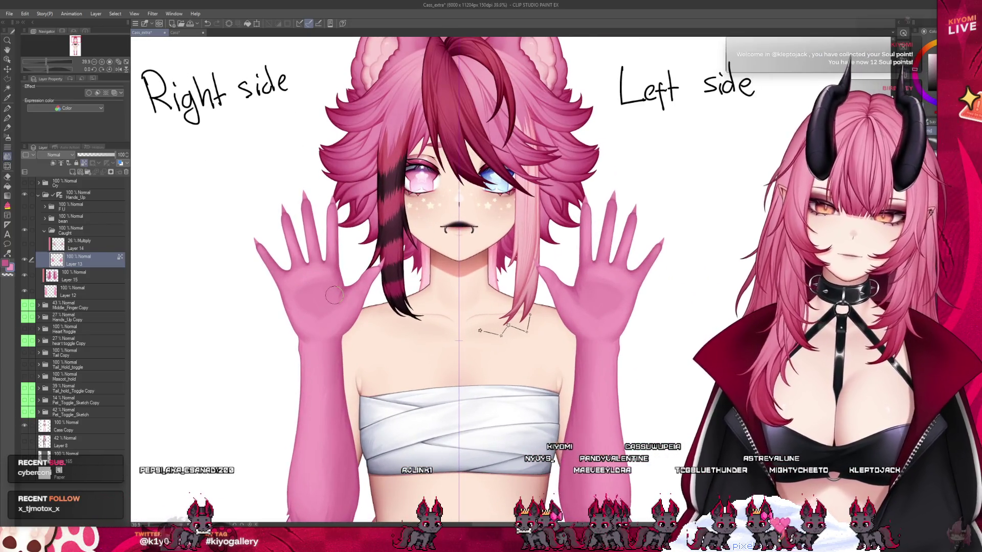
scroll(334, 295, "up", 3)
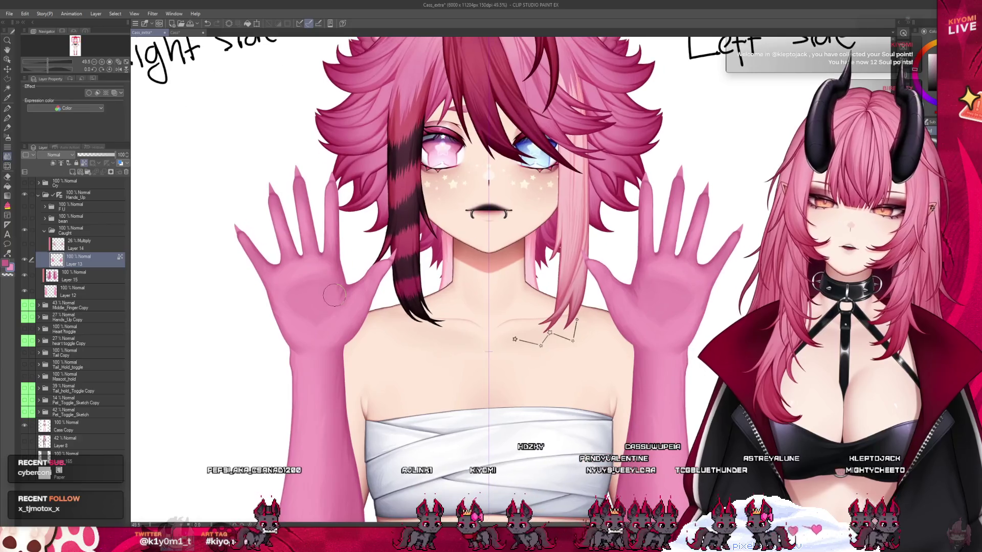
scroll(324, 284, "up", 5)
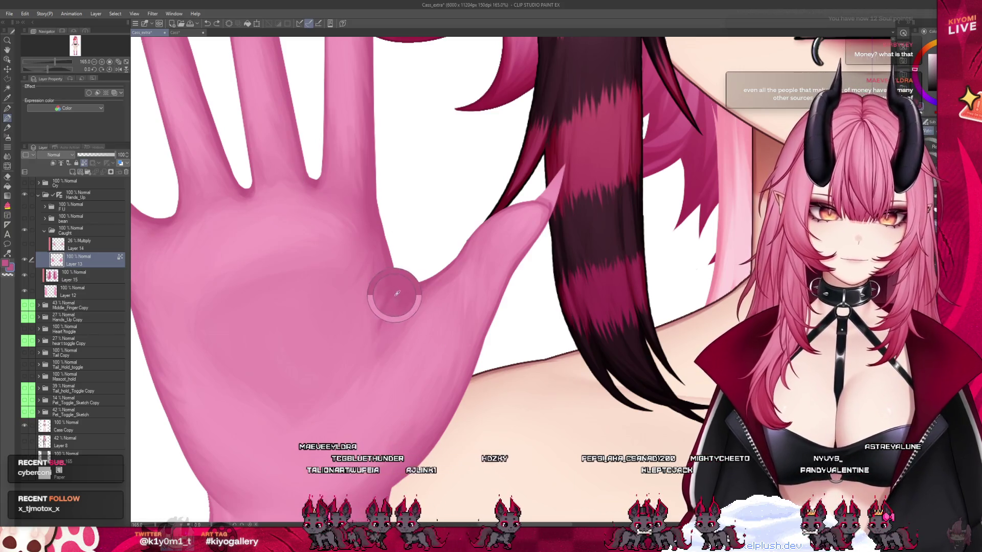
Paint a darker crease line down the palm on Layer 13, then zoom out and back in.
left_click_drag(381, 305, 377, 353)
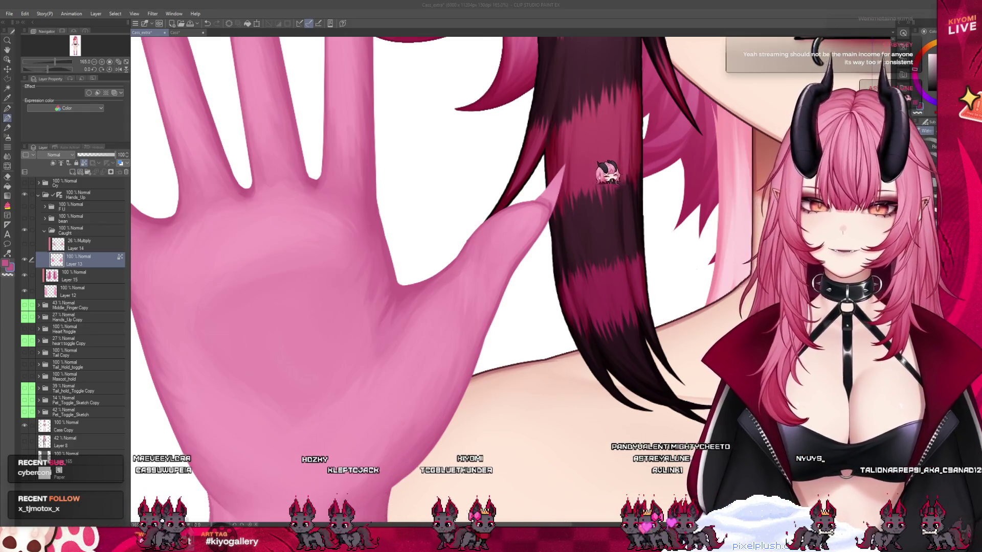
scroll(482, 187, "down", 3)
scroll(483, 187, "down", 2)
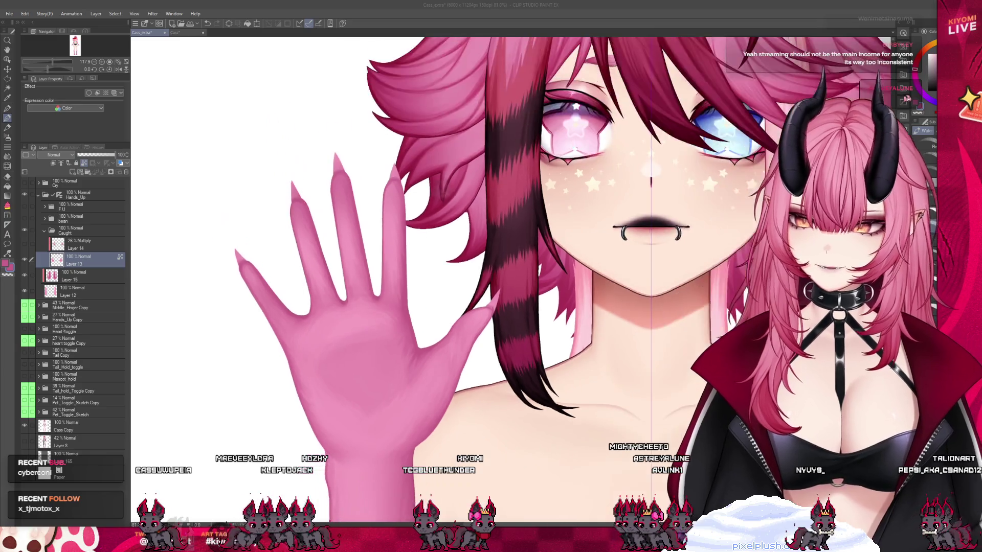
scroll(354, 212, "up", 2)
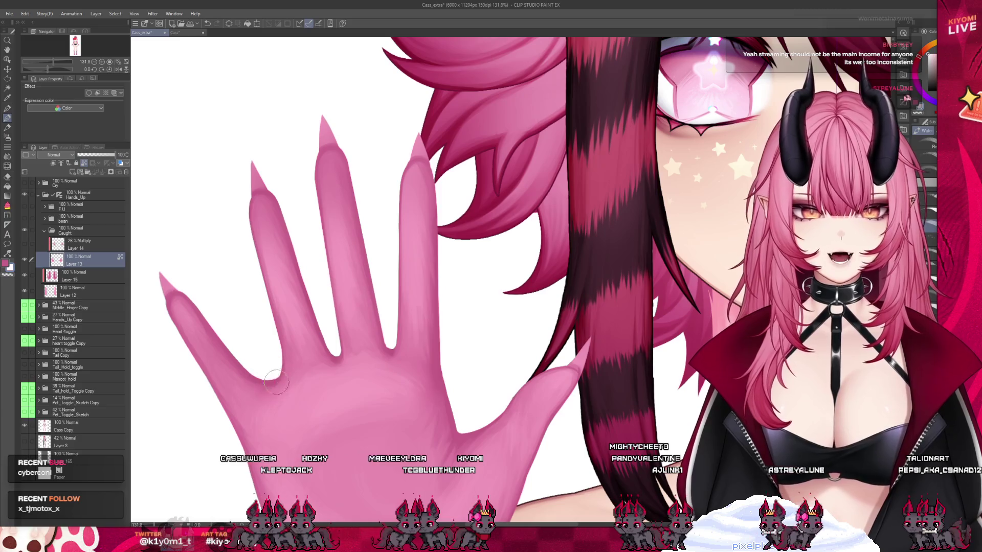
Undo the palm crease stroke and save the drawing.
key("ctrl+z")
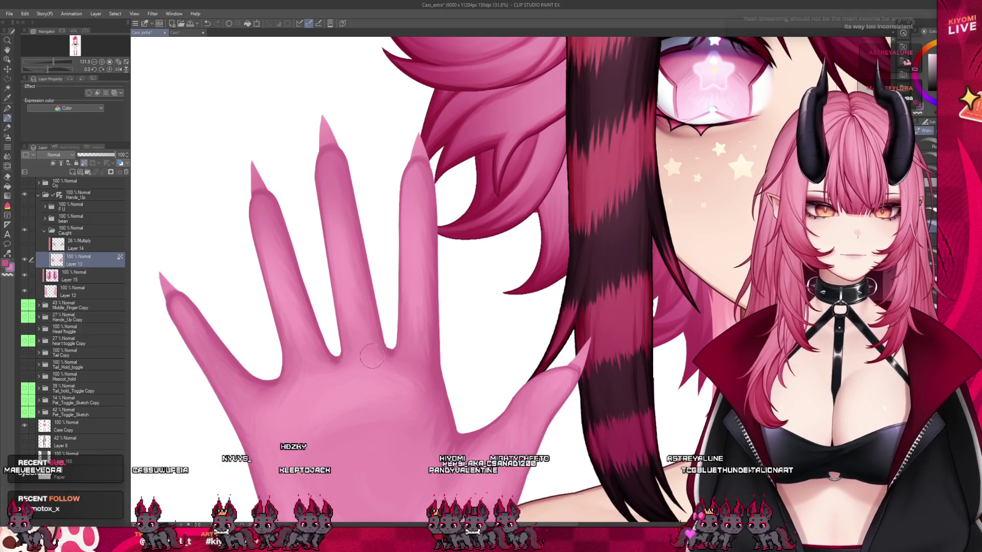
scroll(389, 337, "down", 2)
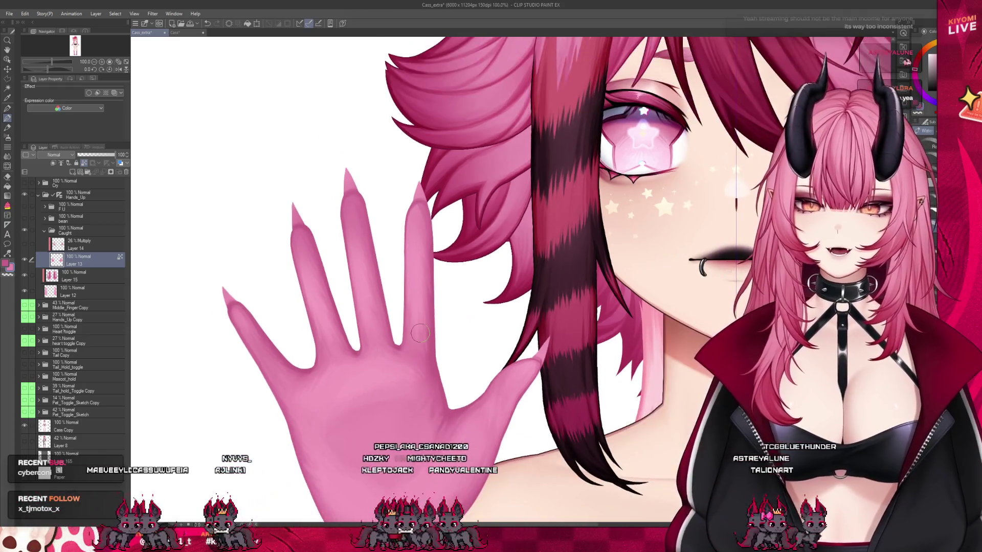
scroll(421, 337, "up", 3)
key("ctrl+s")
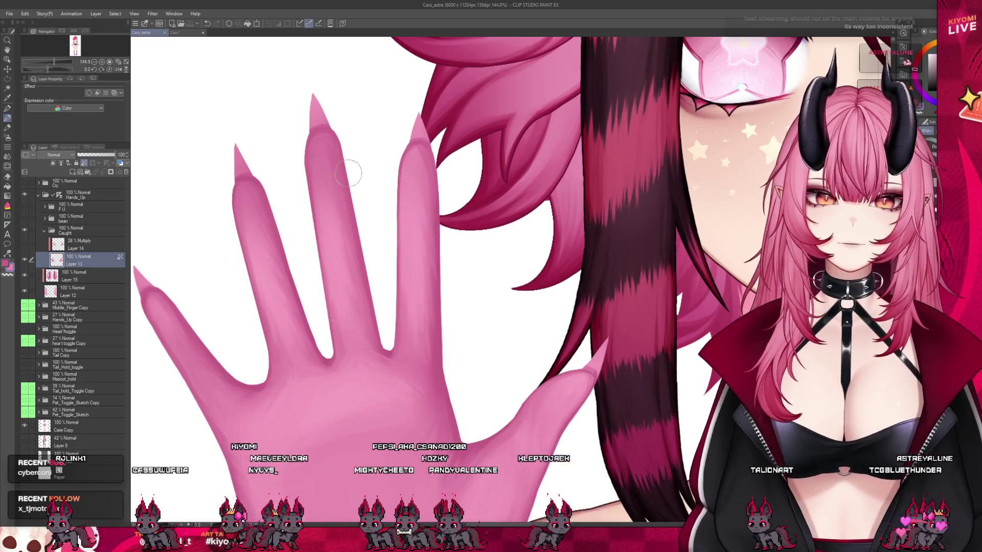
Add shading along the ring finger, briefly trying the Blend tool before returning to the watercolour brush.
left_click_drag(416, 148, 413, 178)
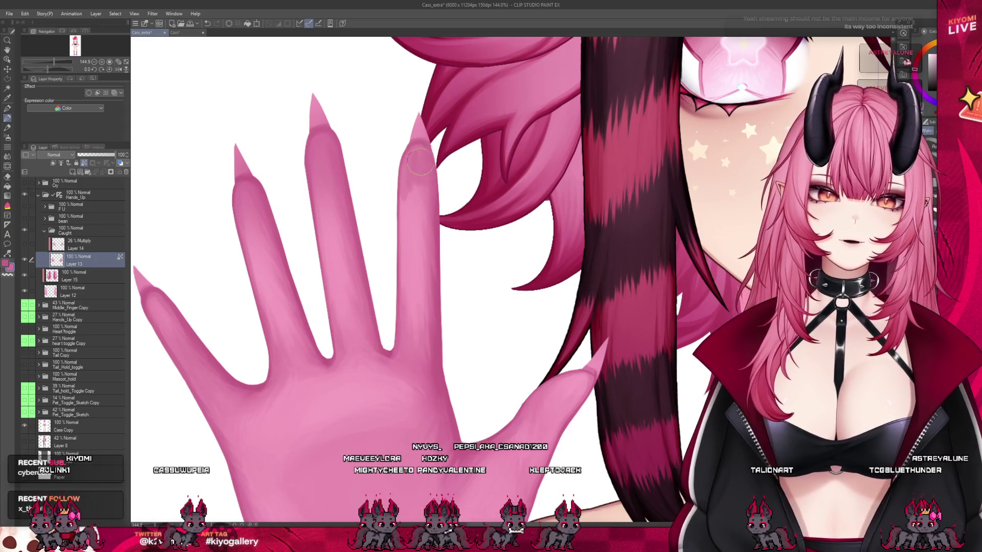
left_click(7, 156)
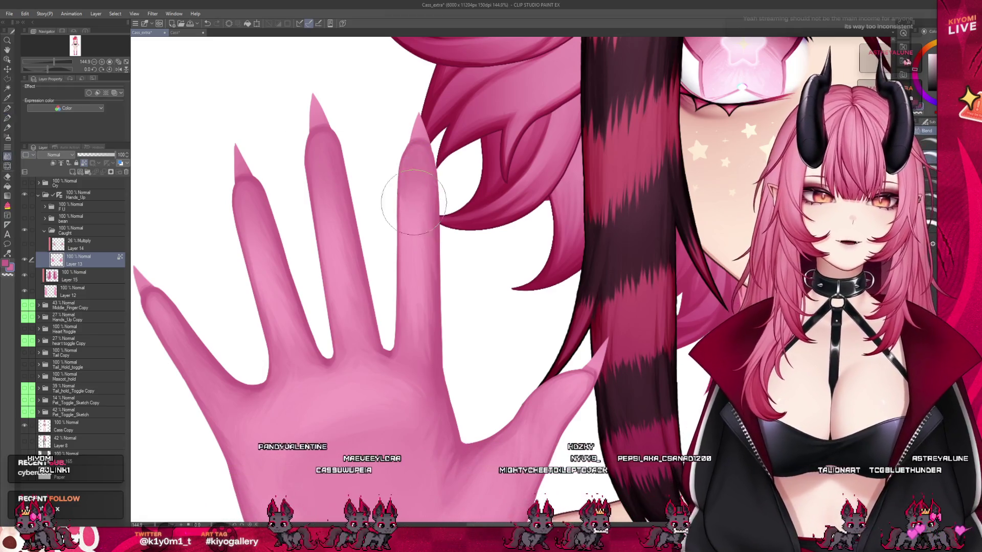
left_click(7, 118)
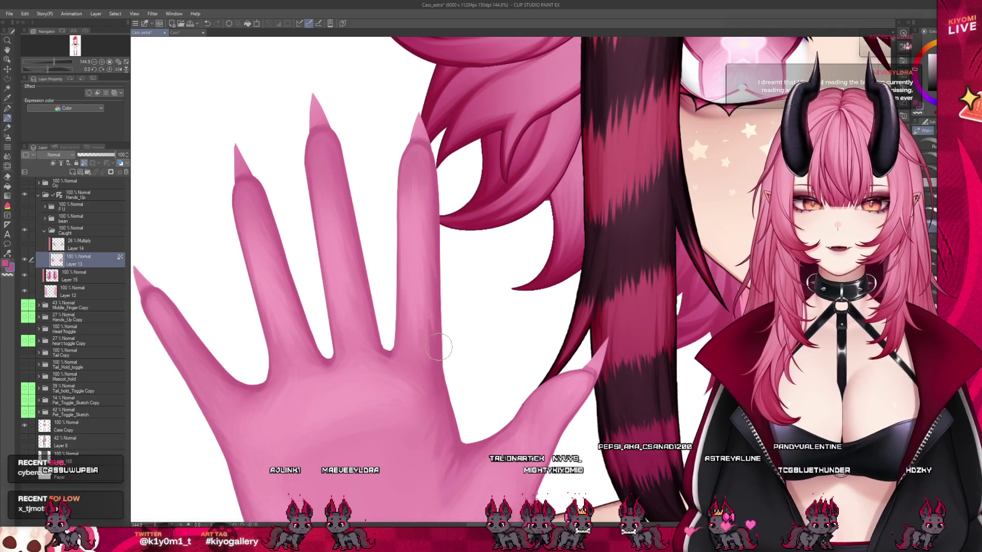
scroll(290, 254, "down", 3)
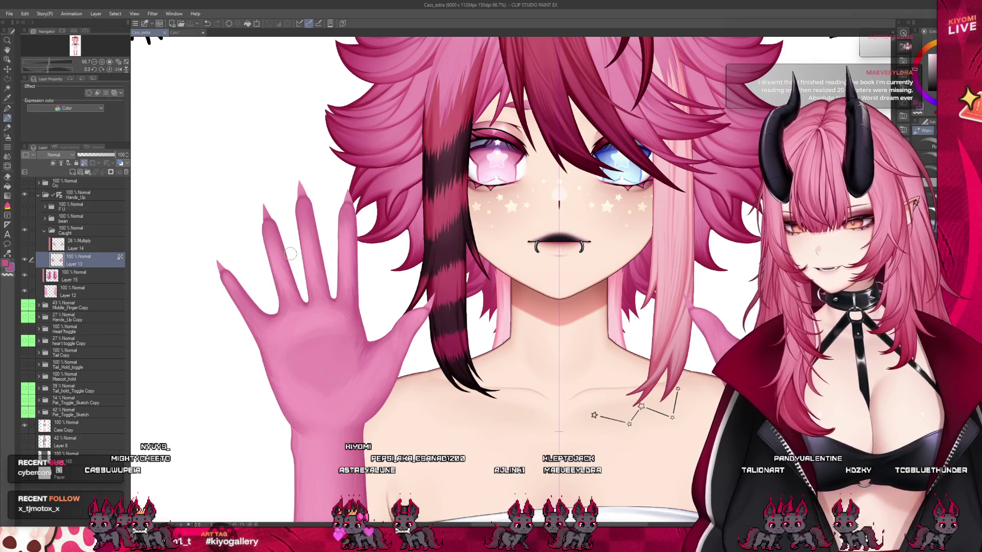
Zoom to 150% on the raised hand and lay a soft watercolour stroke along one finger.
scroll(290, 254, "up", 1)
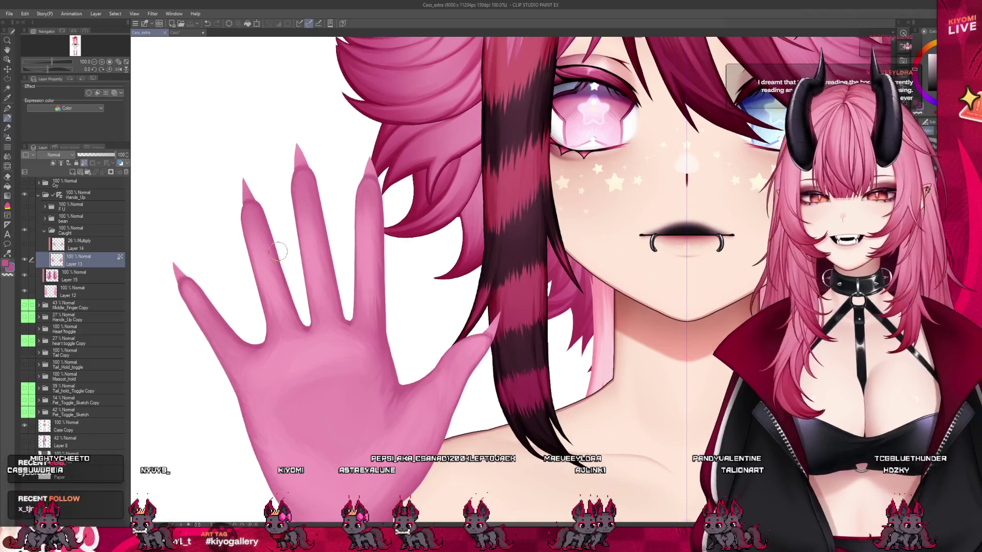
scroll(278, 251, "up", 1)
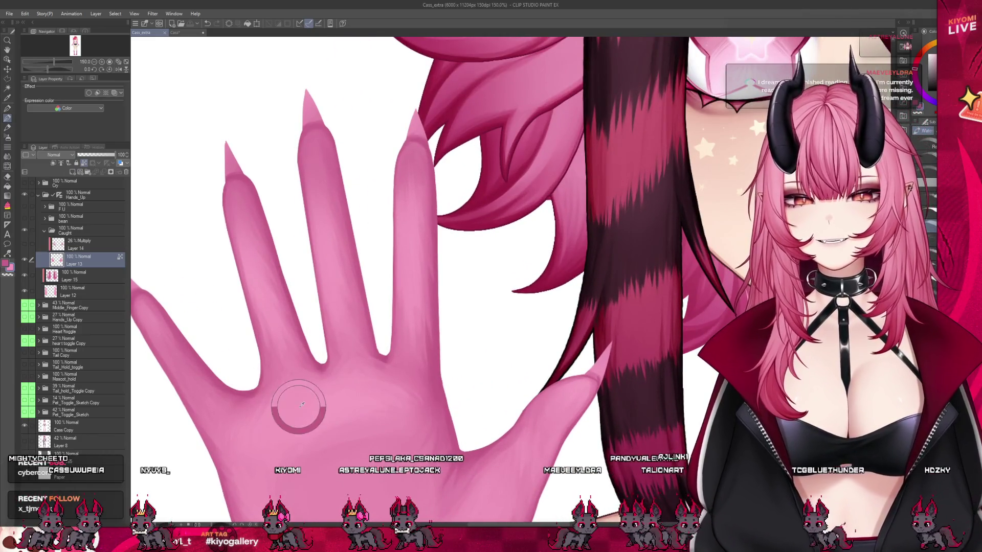
mouse_move(327, 230)
left_mouse_down()
mouse_move(296, 92)
mouse_move(325, 233)
left_mouse_up()
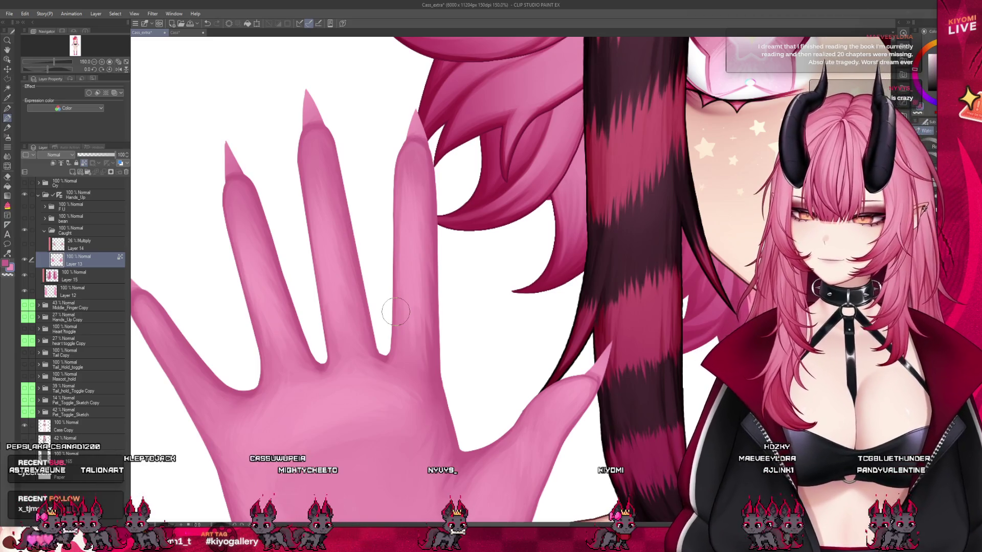
scroll(394, 311, "down", 3)
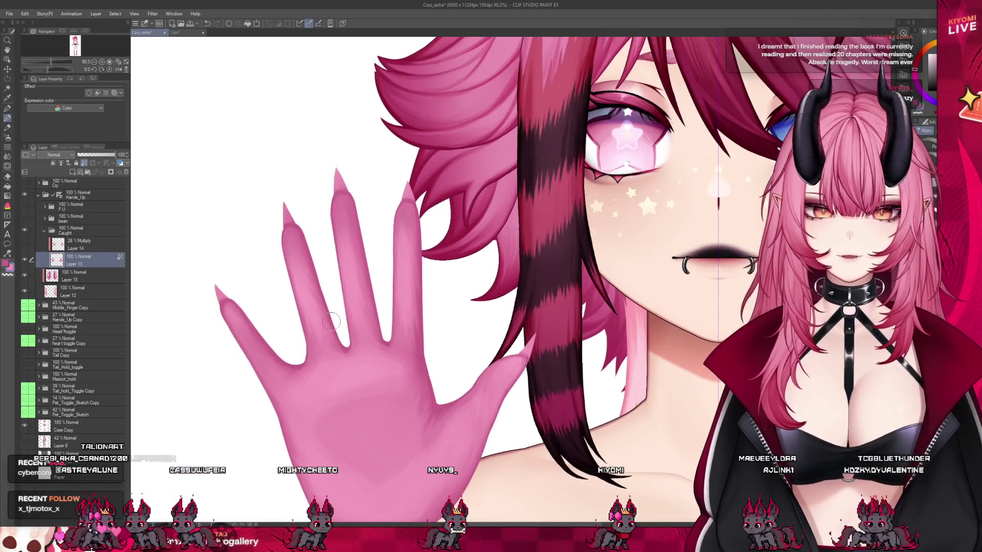
Undo the last brush stroke on the raised hand.
scroll(331, 321, "up", 2)
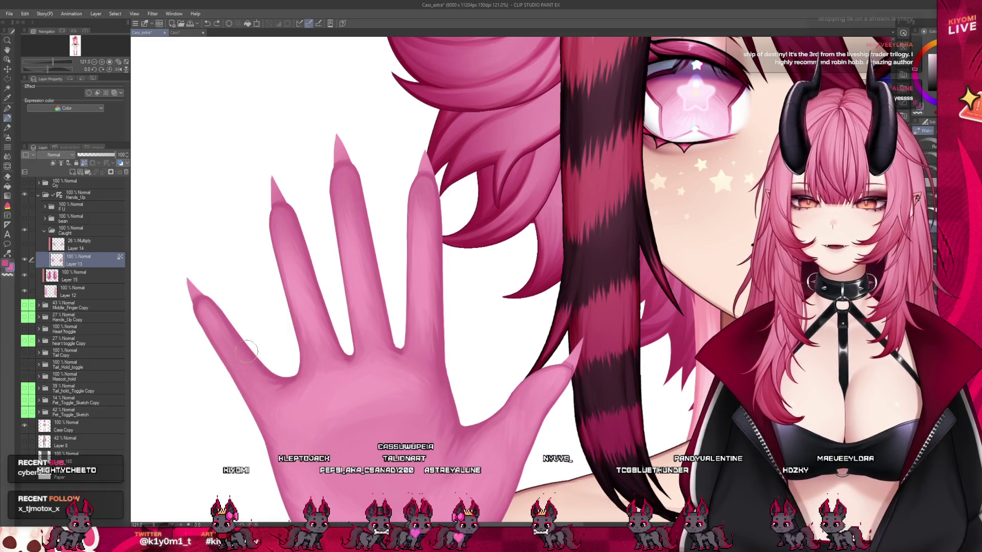
key("ctrl+z")
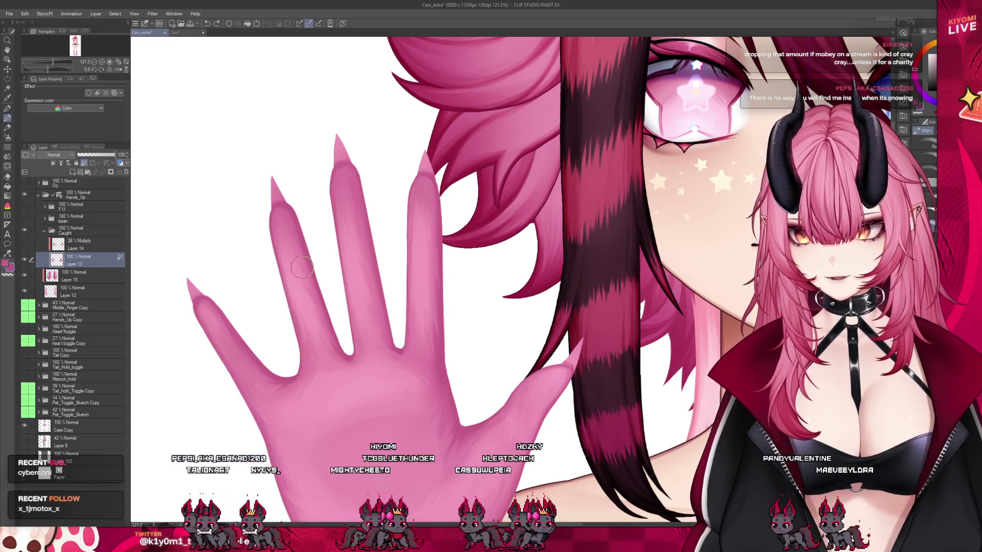
scroll(301, 266, "down", 3)
scroll(327, 227, "up", 3)
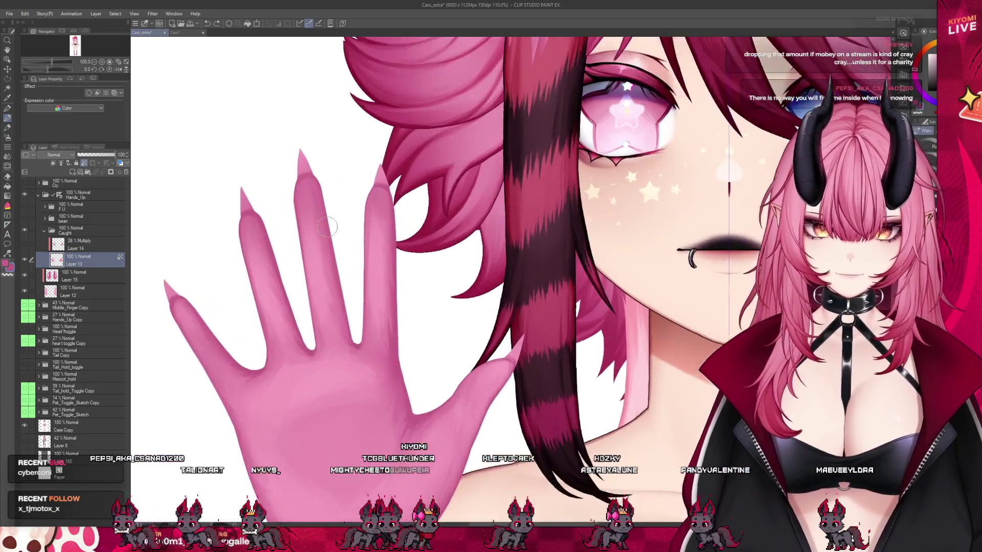
scroll(328, 227, "up", 1)
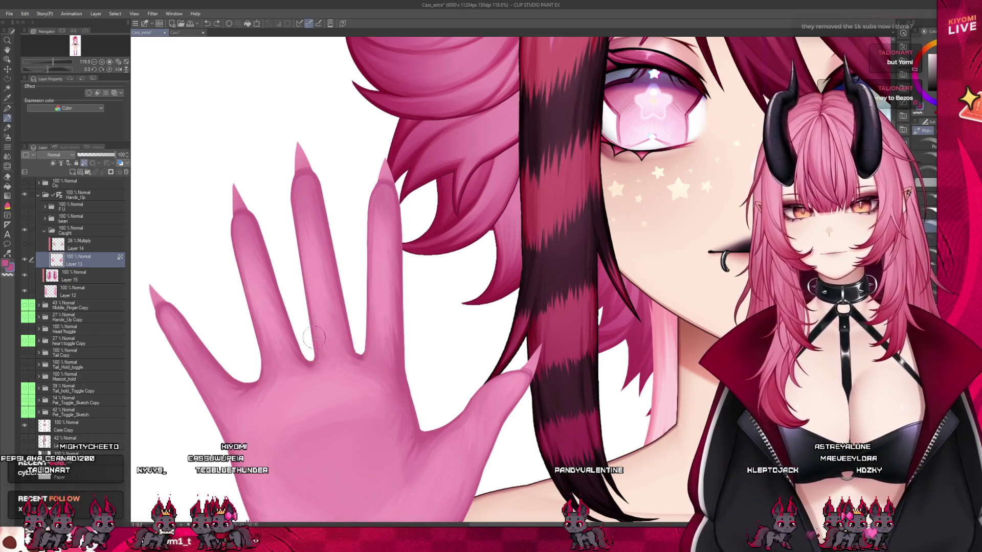
scroll(328, 330, "down", 3)
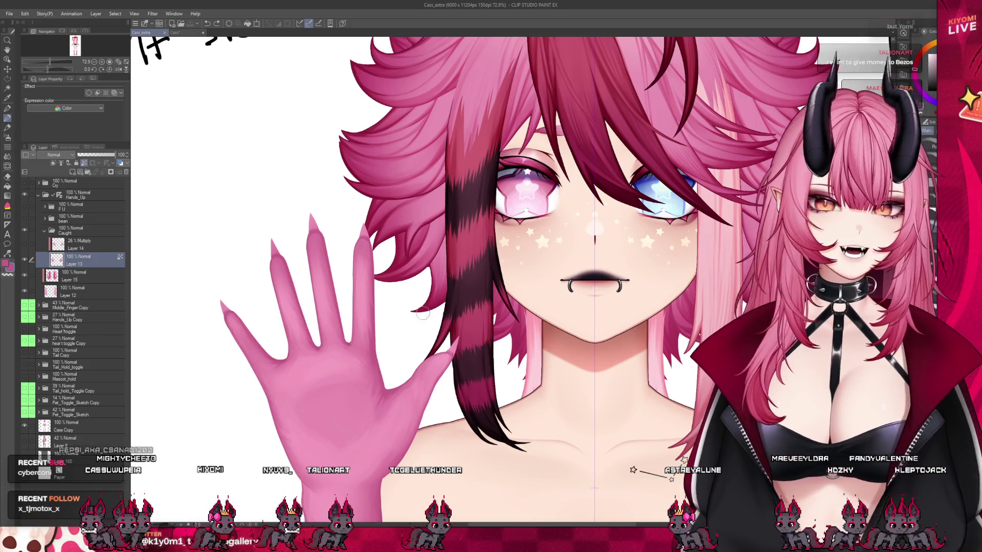
scroll(423, 314, "up", 4)
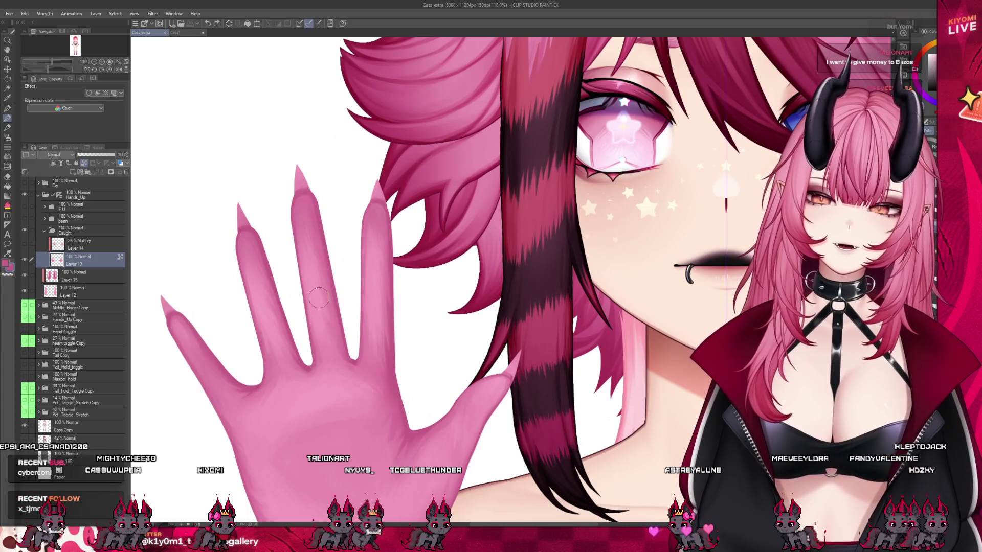
Add soft shading on the palm and soften the fingertip shading on Layer 13.
mouse_move(361, 379)
left_mouse_down()
mouse_move(375, 390)
mouse_move(330, 419)
left_mouse_up()
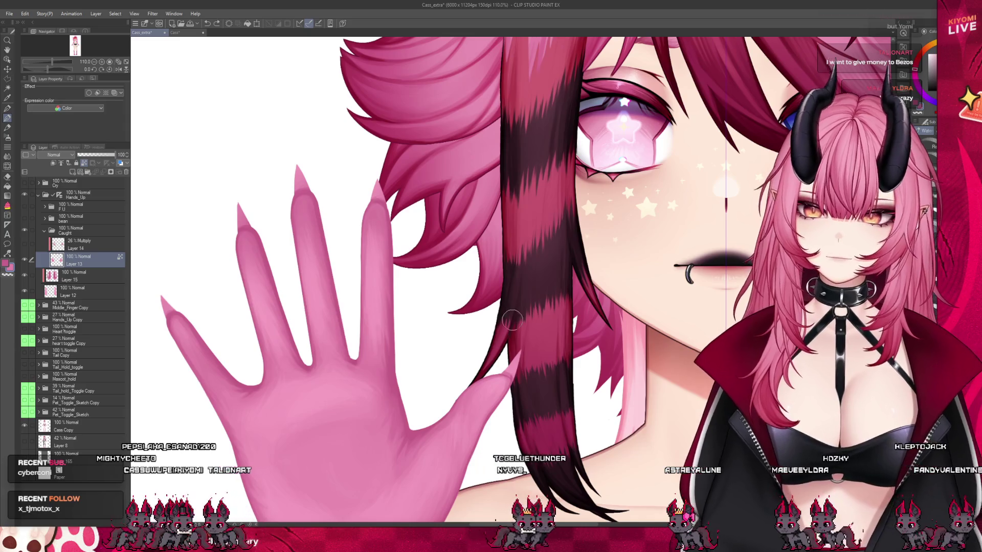
scroll(379, 244, "up", 3)
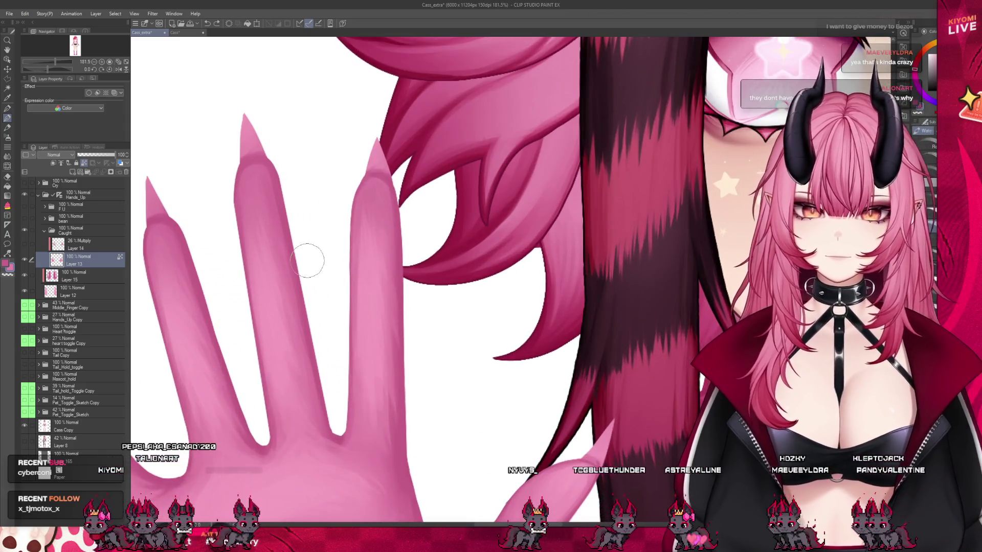
left_click_drag(368, 213, 368, 198)
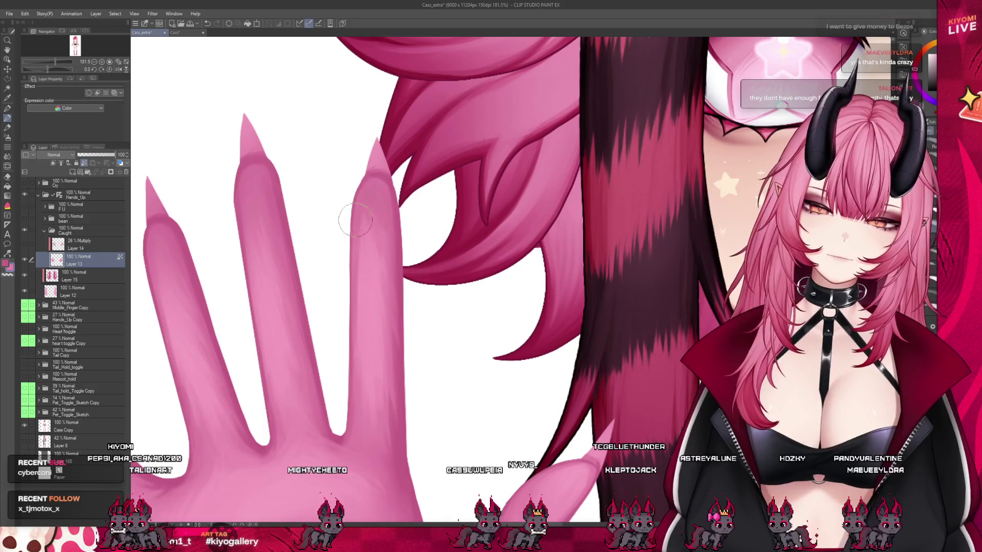
scroll(365, 225, "down", 2)
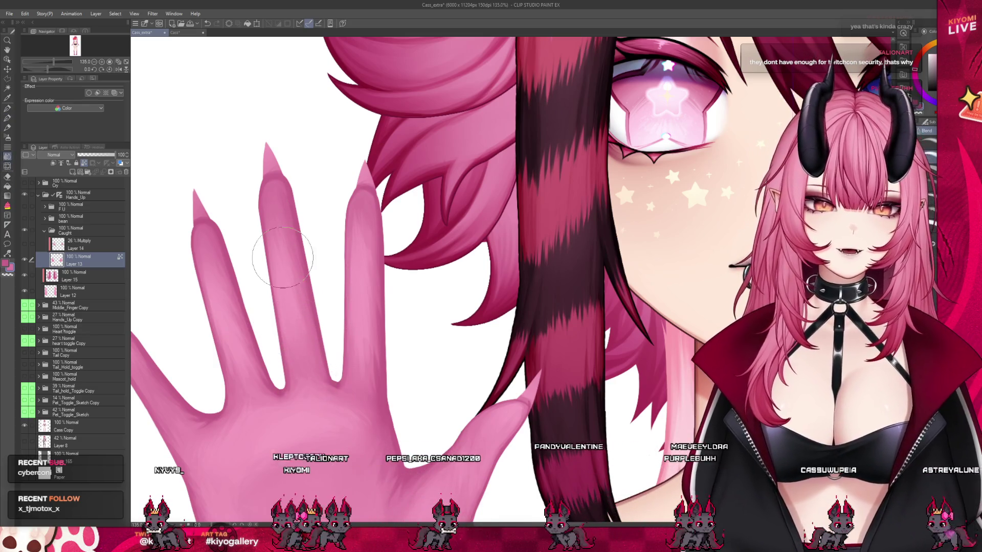
left_click(7, 117)
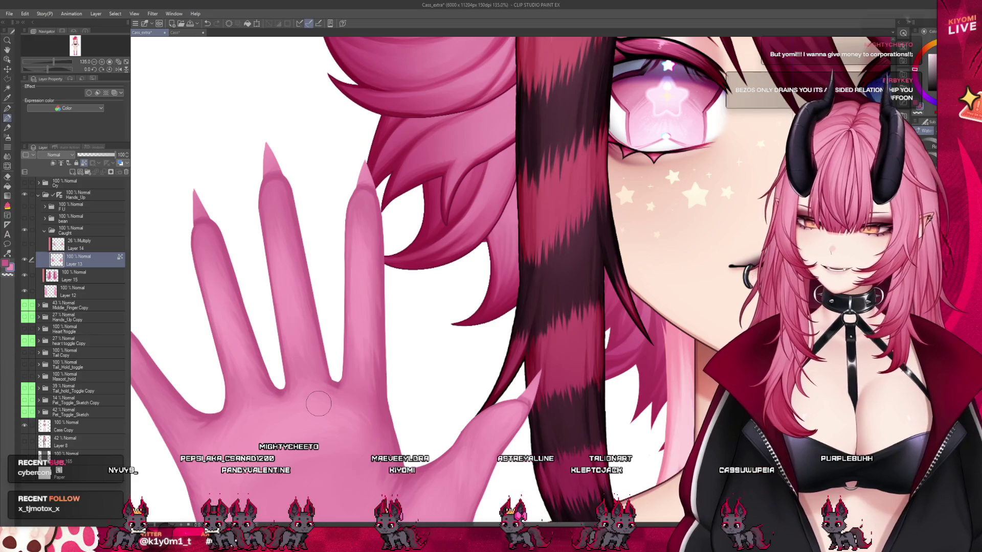
scroll(347, 185, "down", 3)
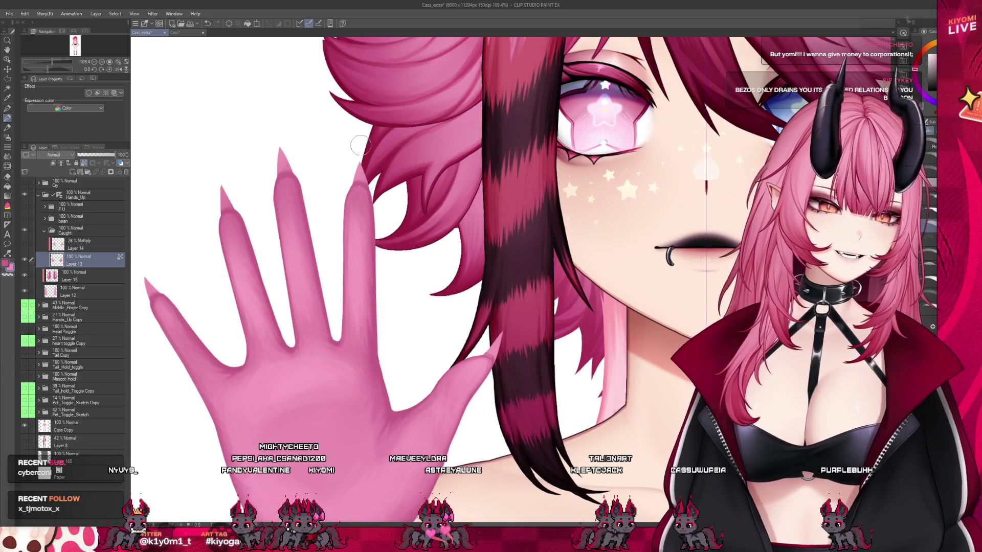
scroll(388, 410, "up", 2)
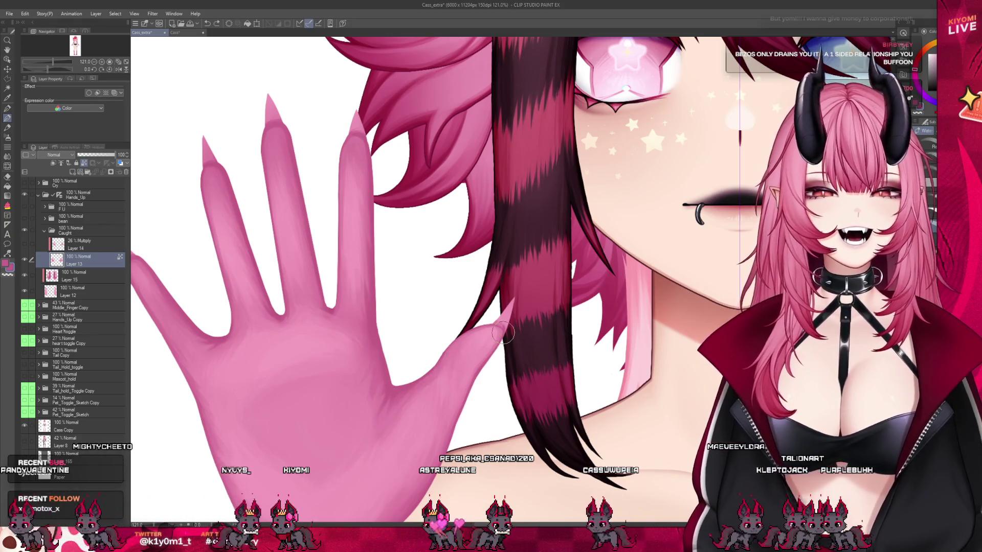
scroll(416, 304, "down", 5)
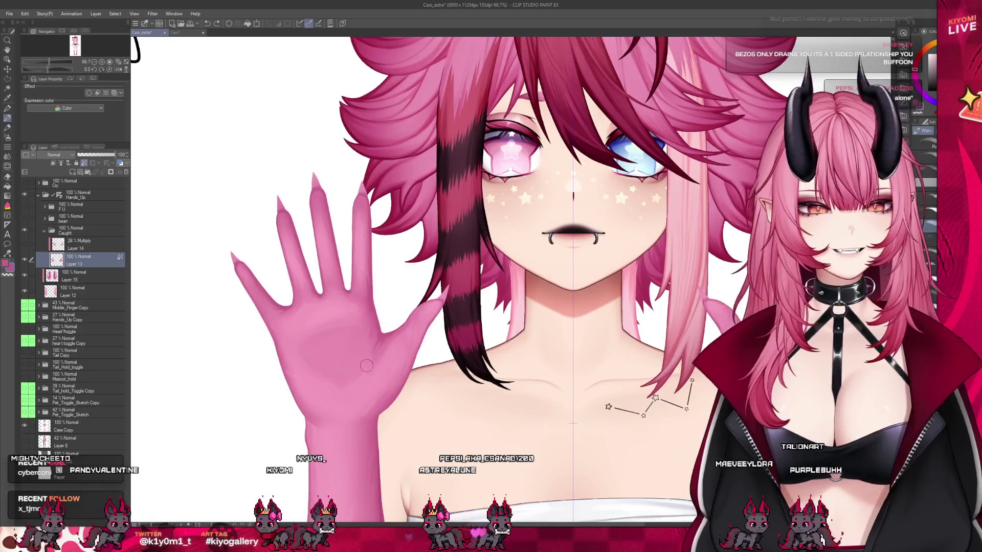
Zoom in on the raised hand and pick a Decoration tool sub-tool for texturing.
scroll(389, 361, "up", 3)
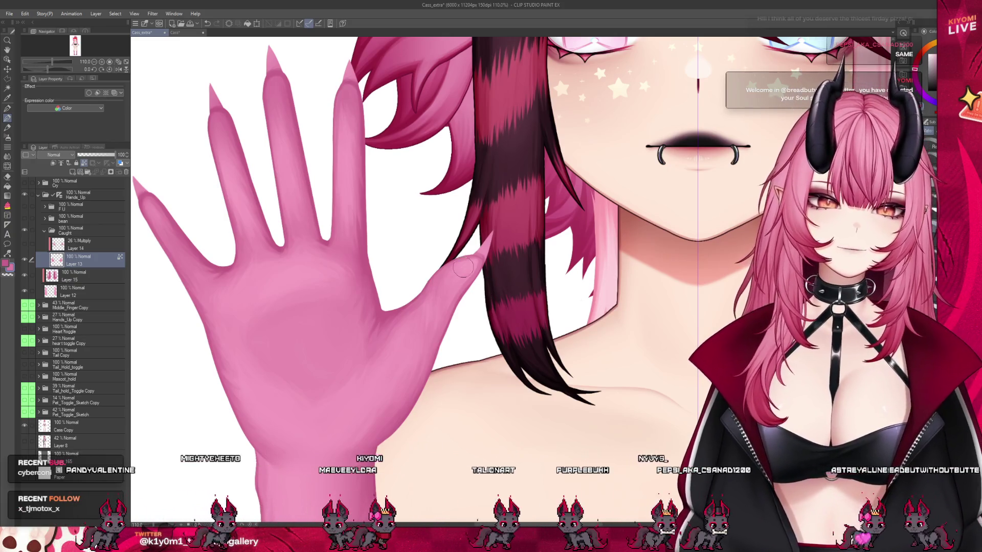
scroll(522, 152, "up", 2)
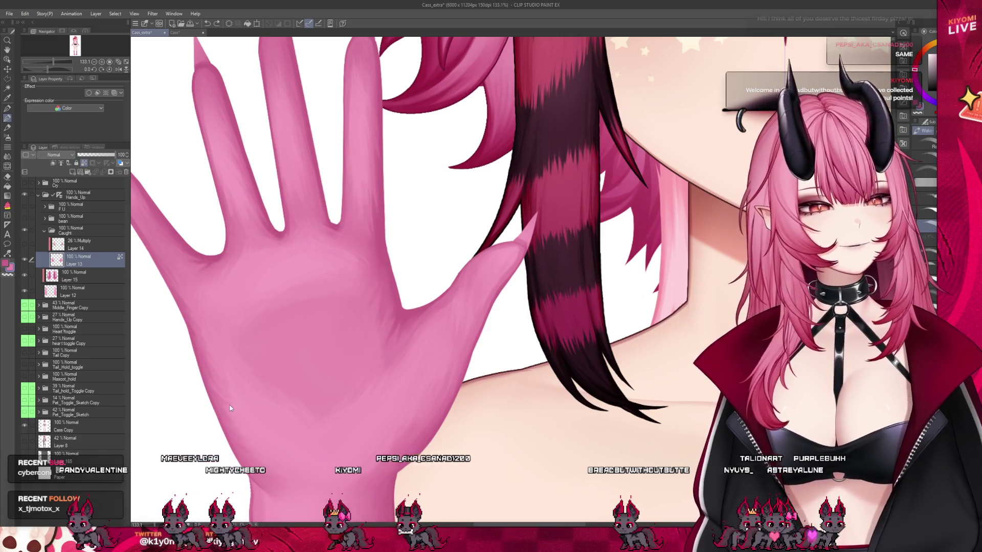
left_click(8, 146)
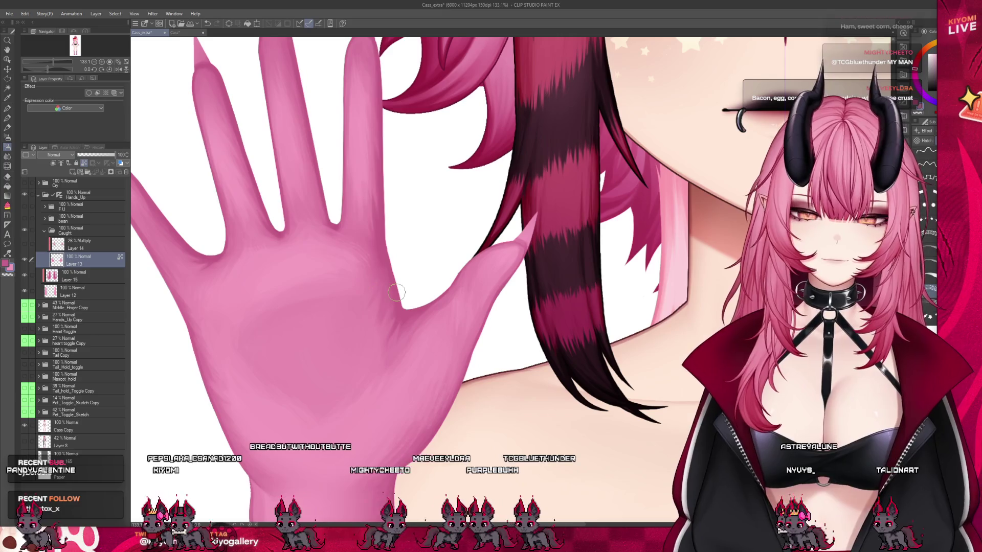
scroll(396, 292, "down", 2)
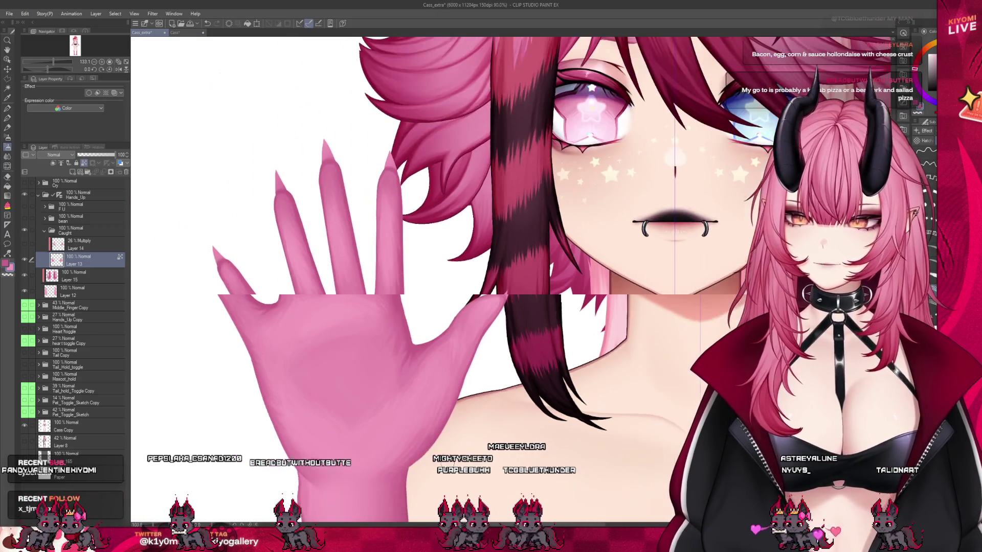
At 165% zoom, brush two light highlight strokes down the middle finger's left edge.
scroll(256, 256, "up", 3)
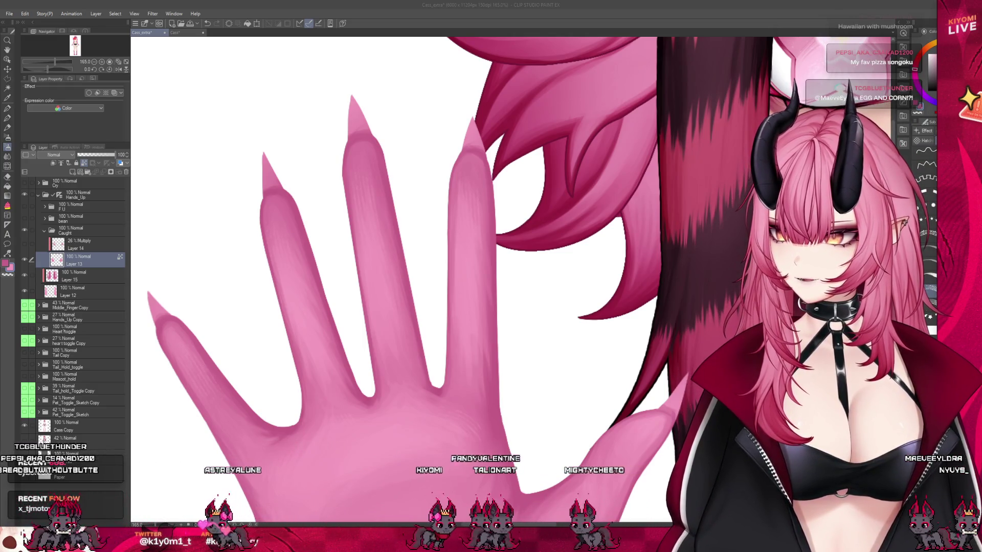
left_click(335, 321)
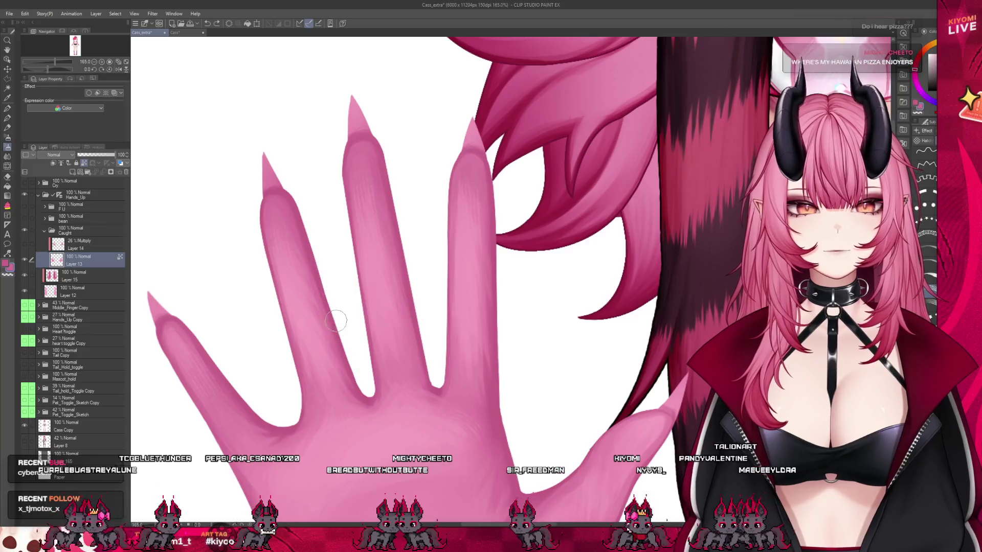
left_click_drag(309, 255, 346, 357)
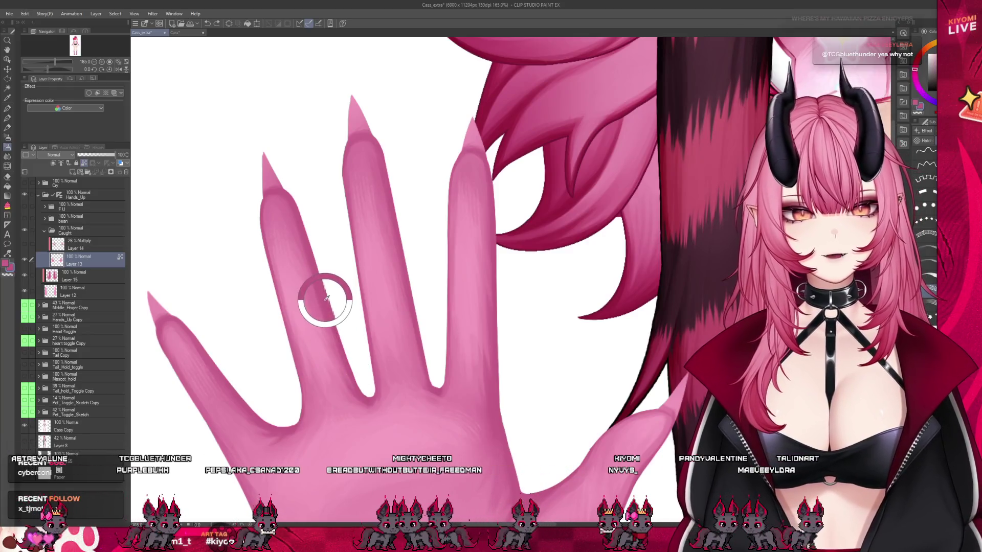
left_click_drag(330, 315, 342, 344)
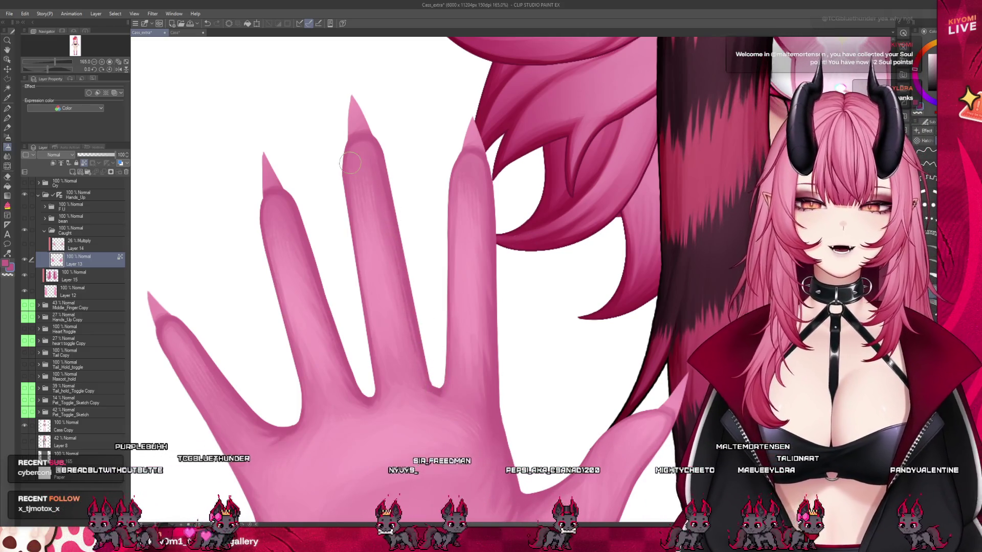
scroll(370, 142, "down", 3)
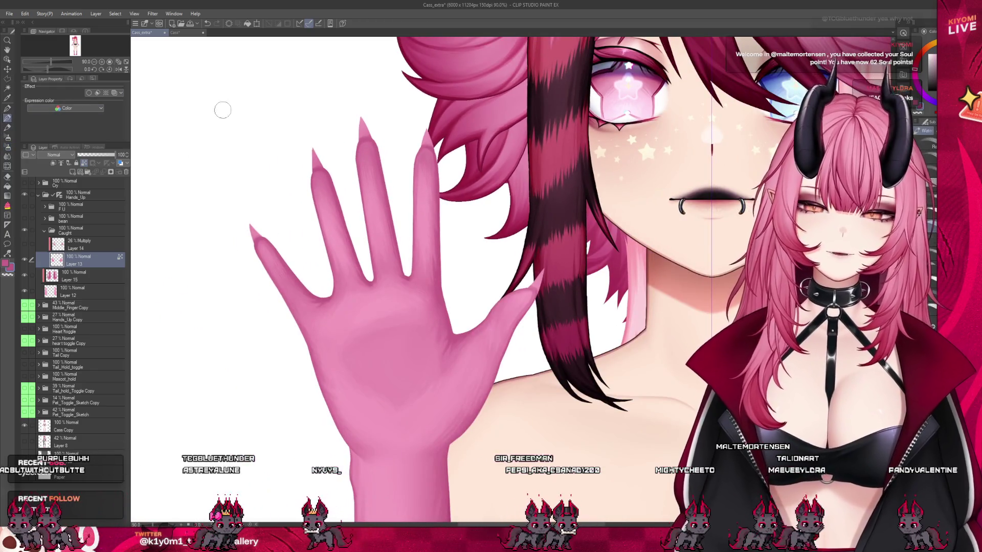
scroll(328, 207, "up", 3)
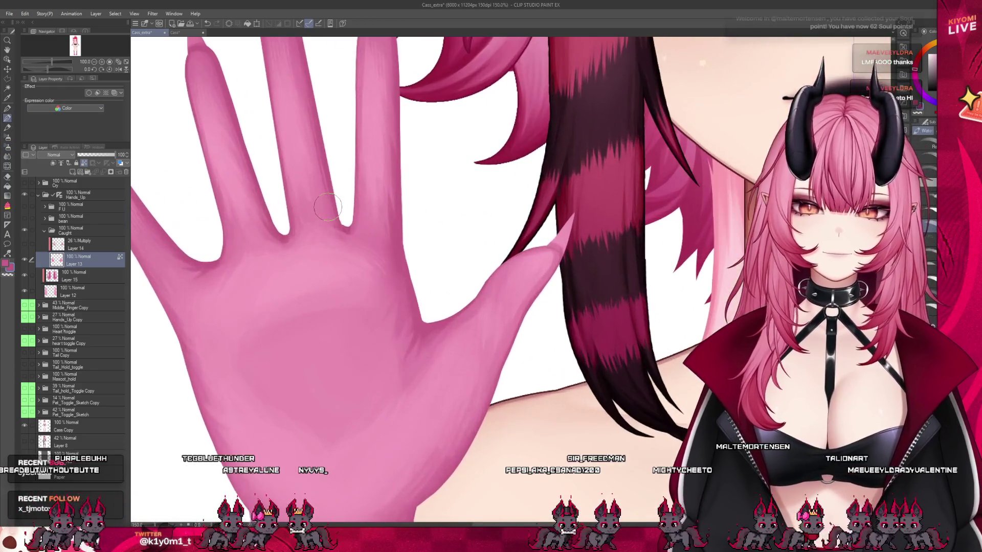
scroll(405, 307, "down", 1)
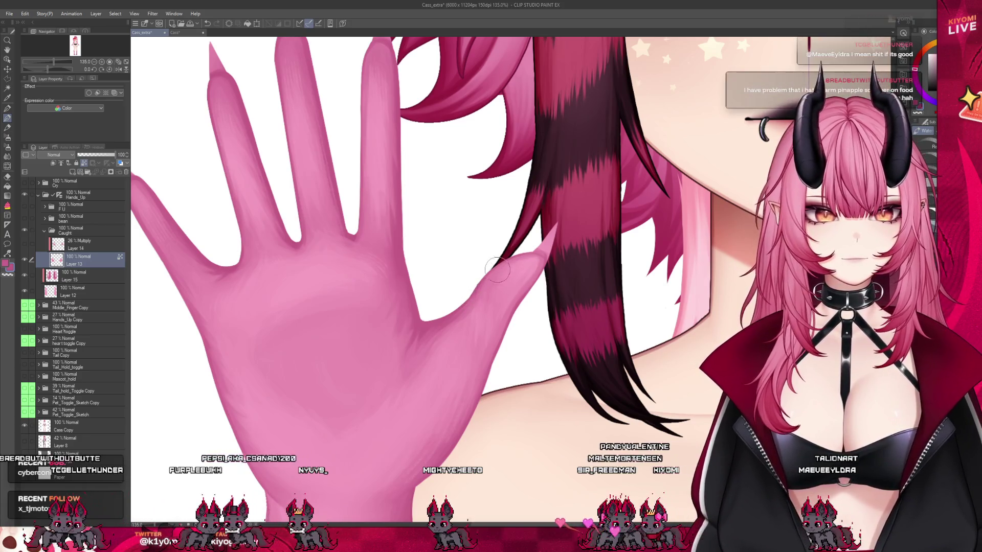
scroll(470, 293, "down", 5)
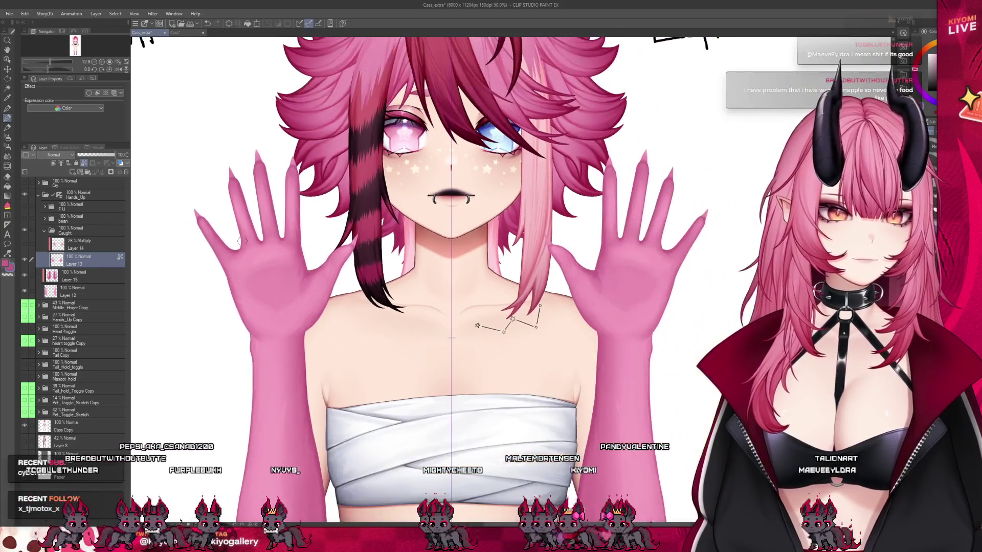
Save the Cass_extra file.
scroll(342, 179, "up", 3)
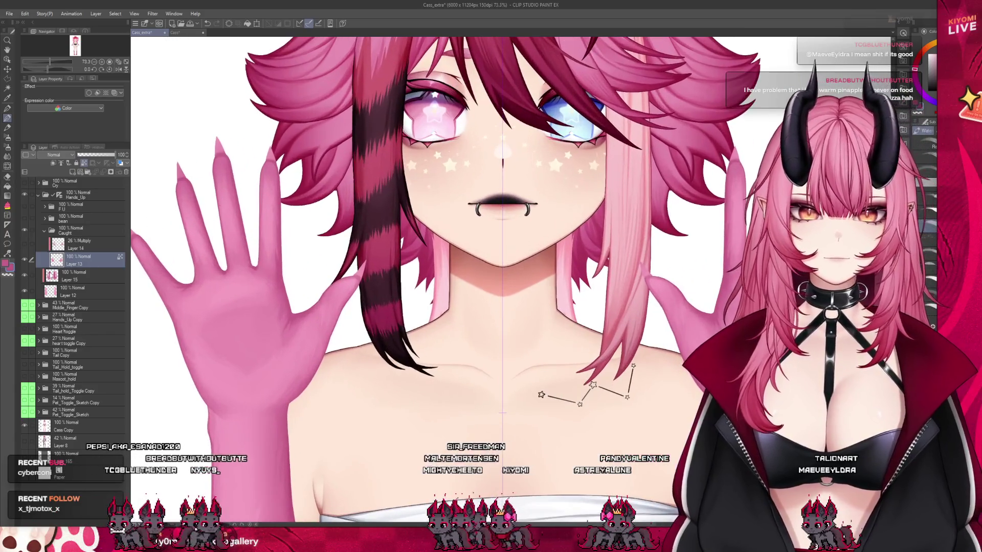
scroll(346, 277, "down", 3)
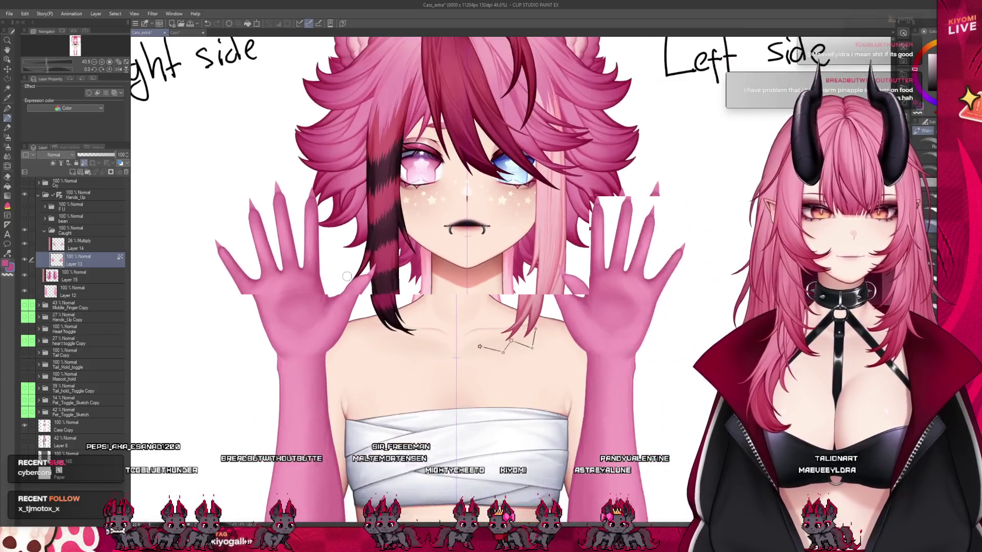
key("ctrl+s")
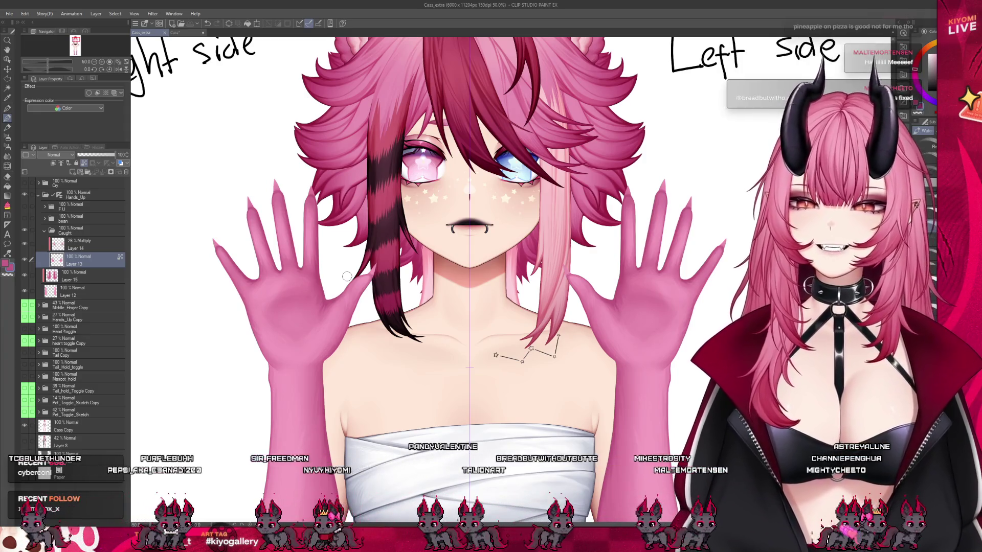
Select the Caught folder with Layer 15 and Layer 12, test moving the arms up, then undo.
scroll(390, 323, "down", 1)
scroll(390, 322, "down", 4)
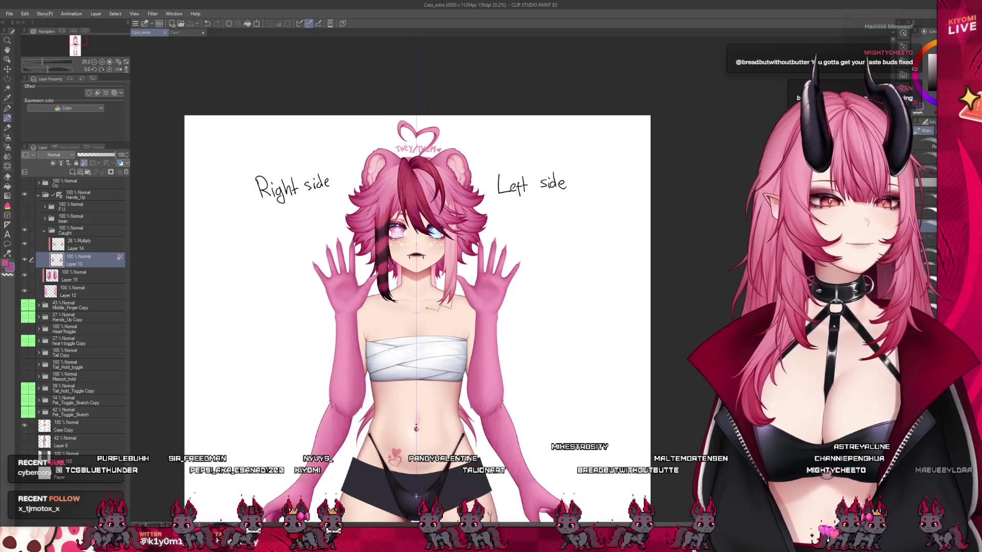
left_click(82, 232)
left_click(44, 231)
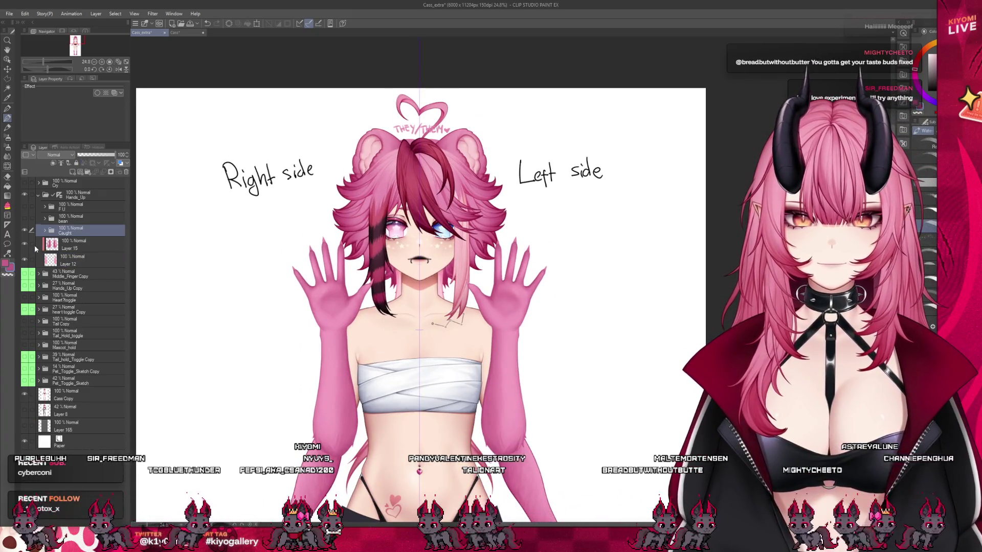
left_click_drag(34, 244, 34, 260)
left_click_drag(414, 444, 414, 407)
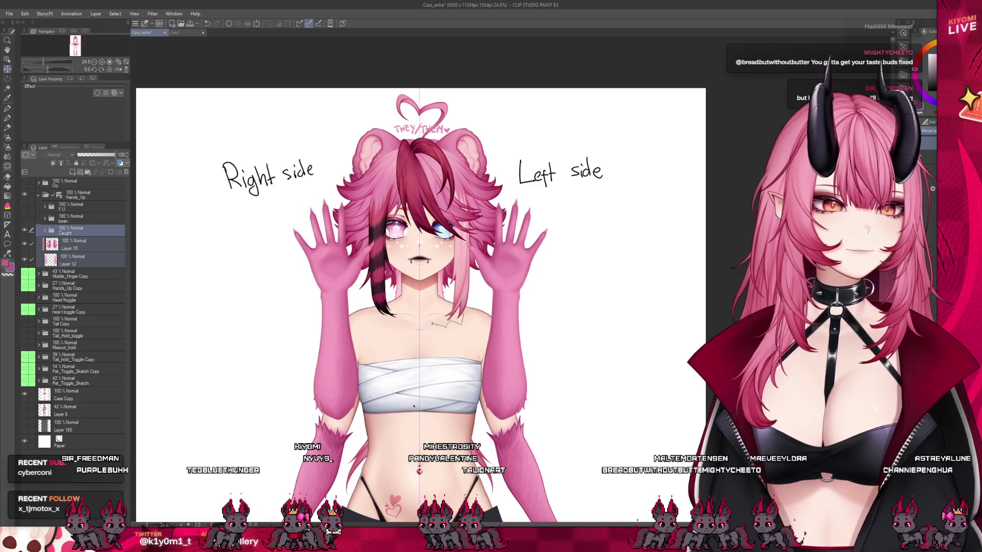
scroll(451, 288, "up", 2)
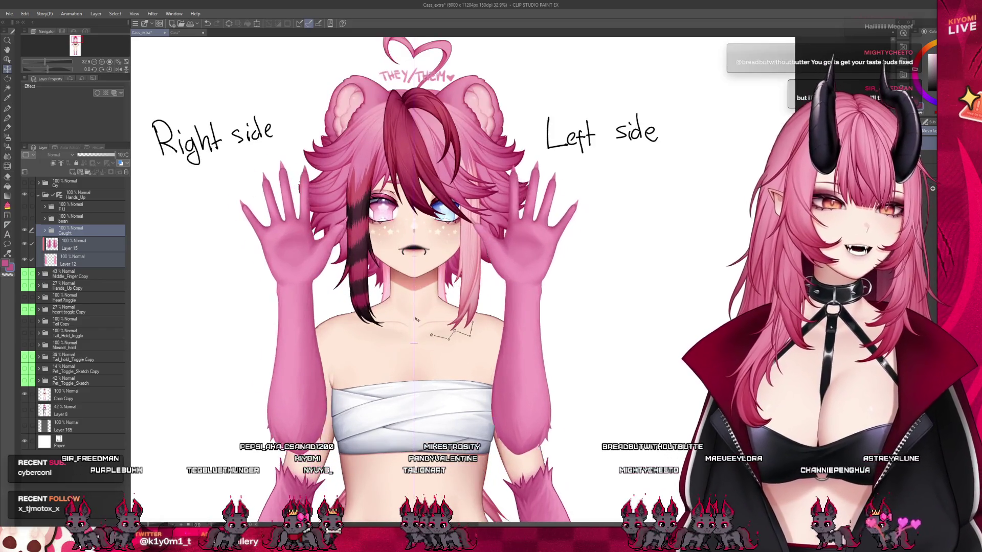
key("ctrl+z")
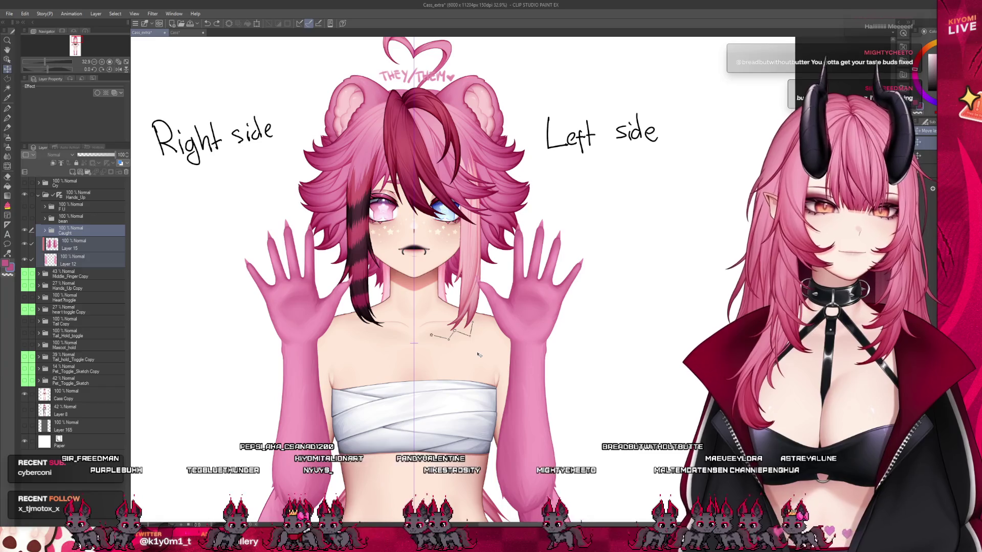
Deselect Layers 15 and 12, expand Caught and select Layer 14, the Multiply shading layer.
scroll(294, 160, "down", 2)
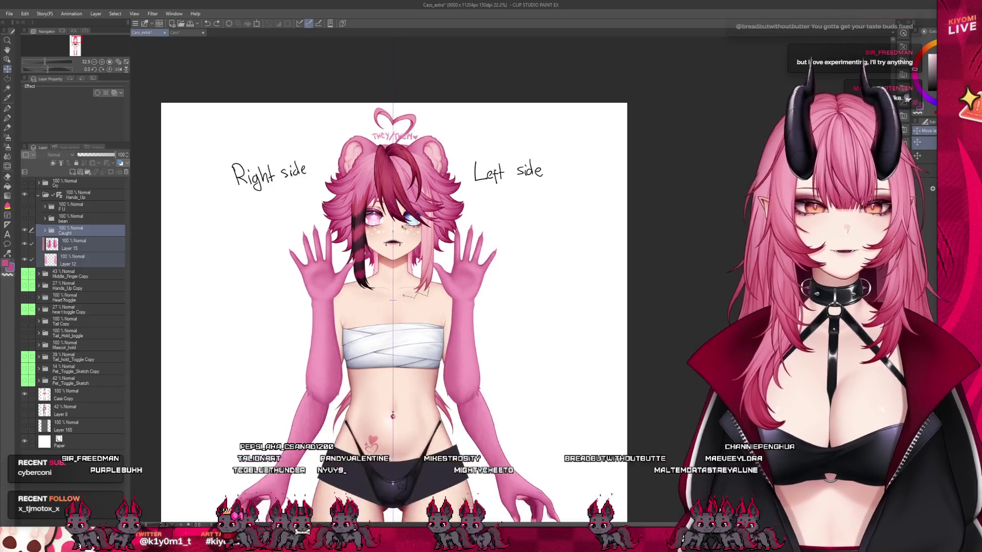
scroll(415, 205, "up", 4)
scroll(422, 205, "up", 1)
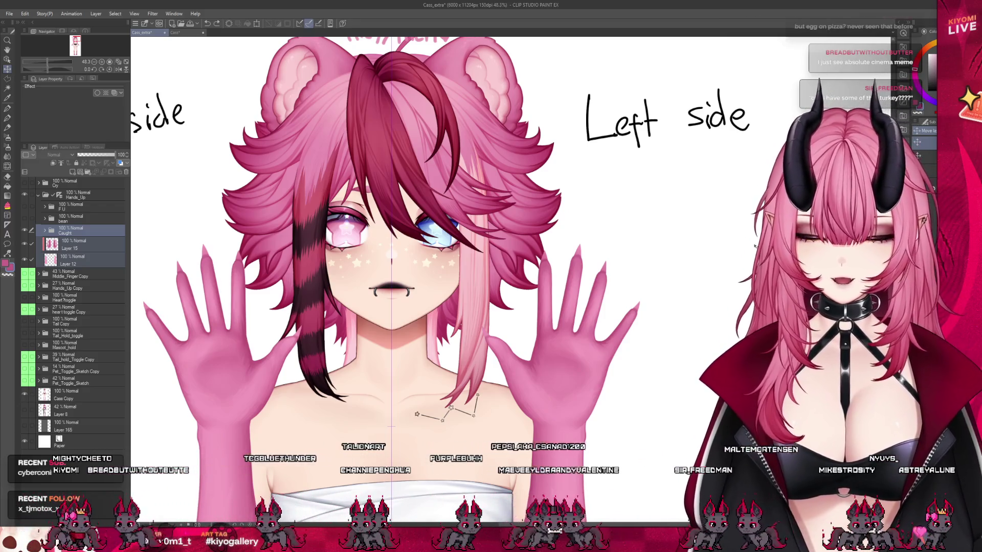
scroll(755, 246, "down", 3)
scroll(459, 296, "up", 4)
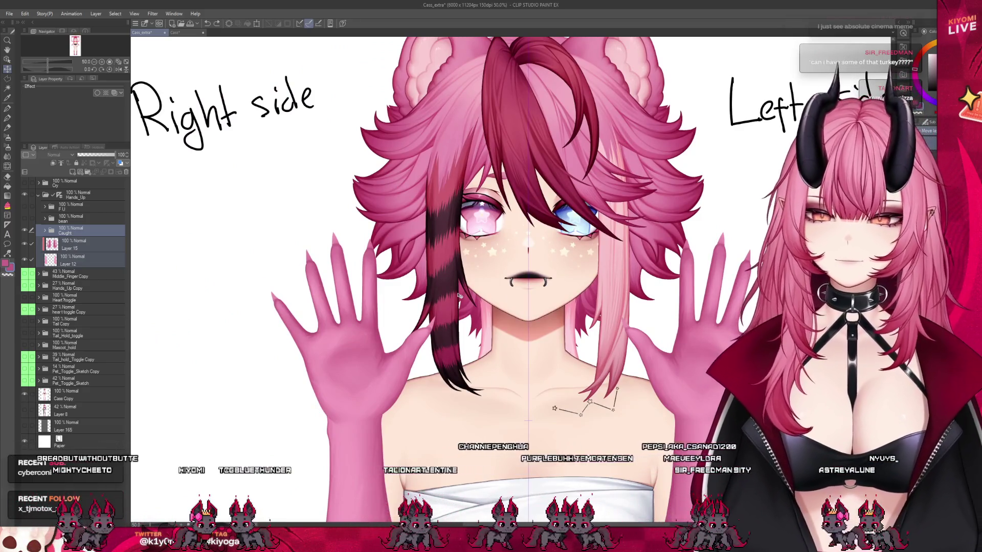
scroll(460, 295, "up", 1)
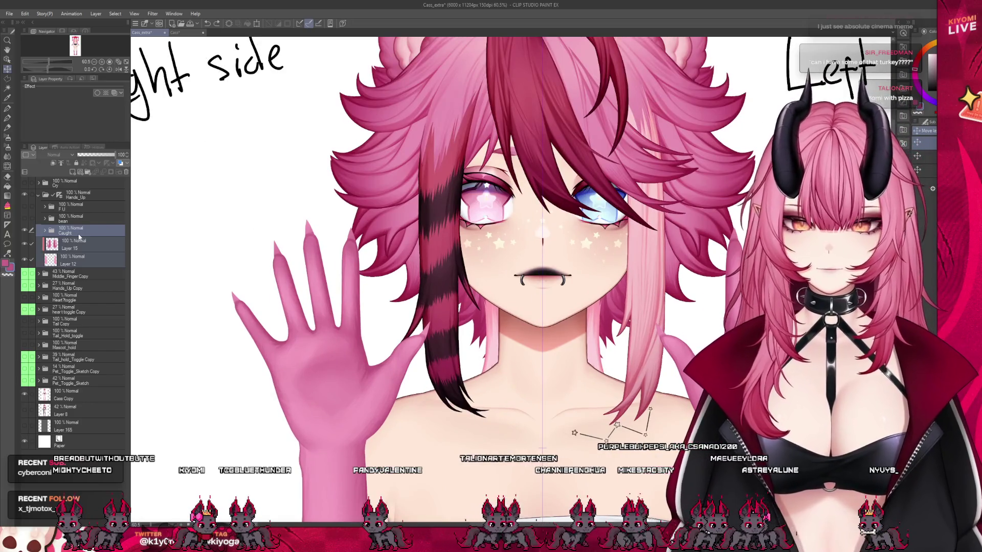
left_click(79, 234)
left_click(45, 231)
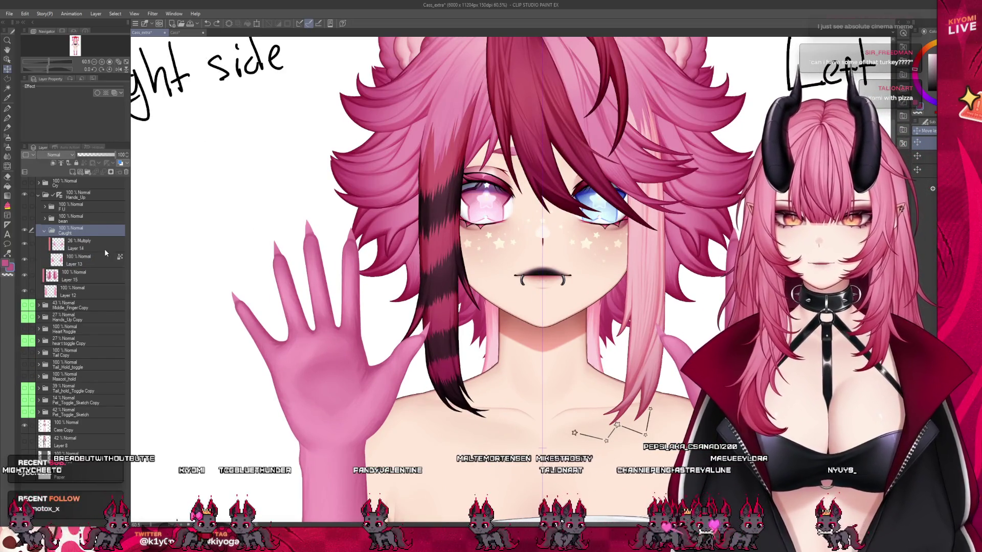
left_click(77, 244)
scroll(343, 415, "down", 1)
scroll(344, 416, "up", 1)
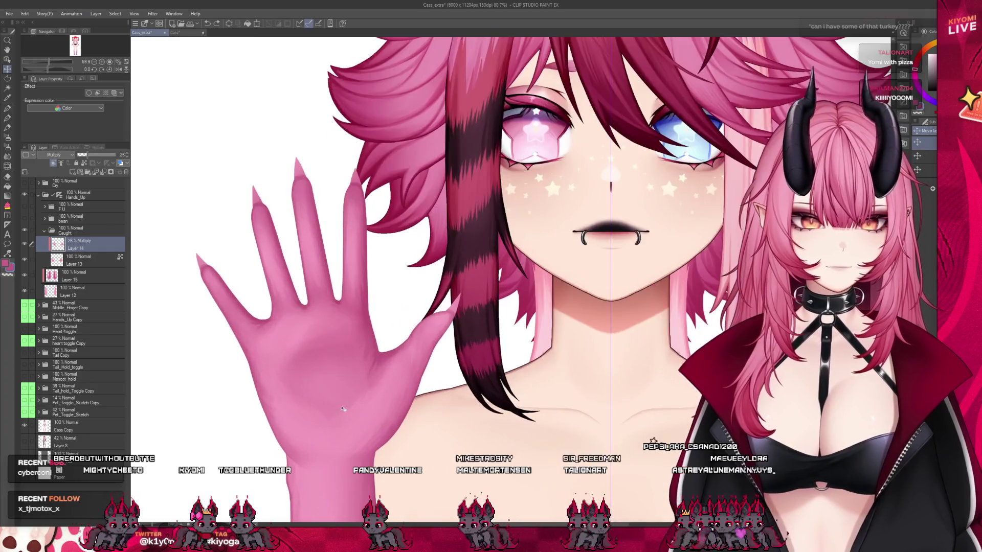
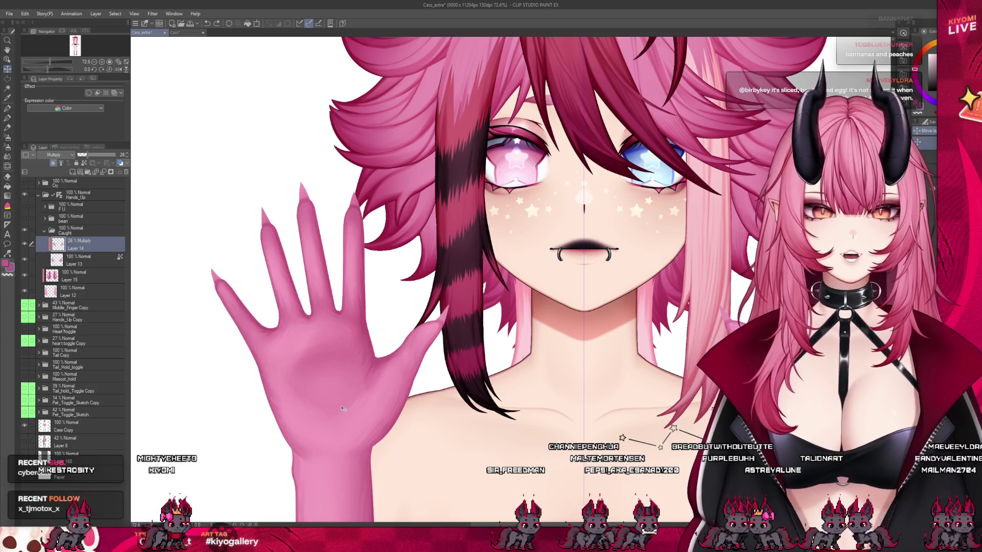
Zoom in on the raised hand and make Layer 13, the hand's base layer, active.
scroll(327, 328, "up", 2)
scroll(373, 319, "up", 1)
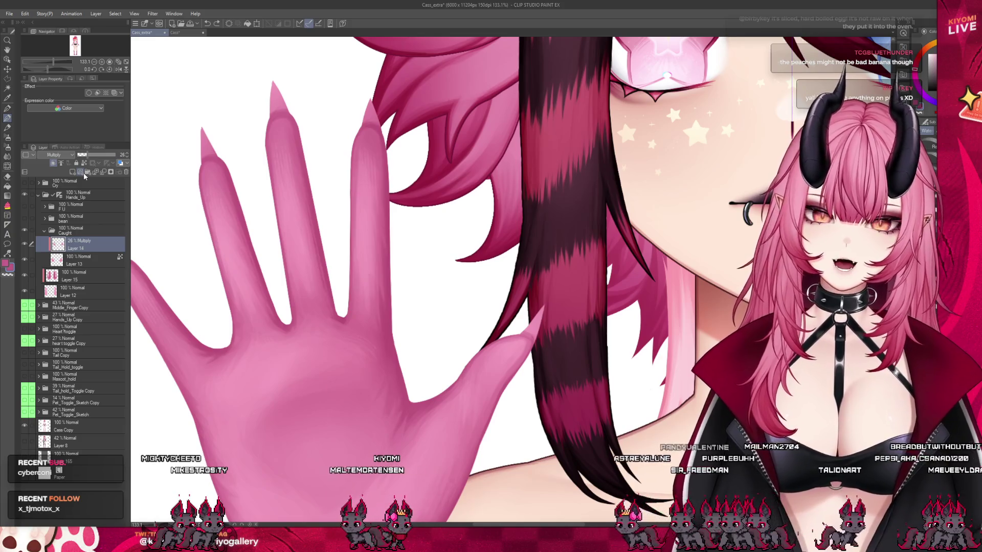
scroll(255, 321, "down", 1)
scroll(254, 321, "up", 2)
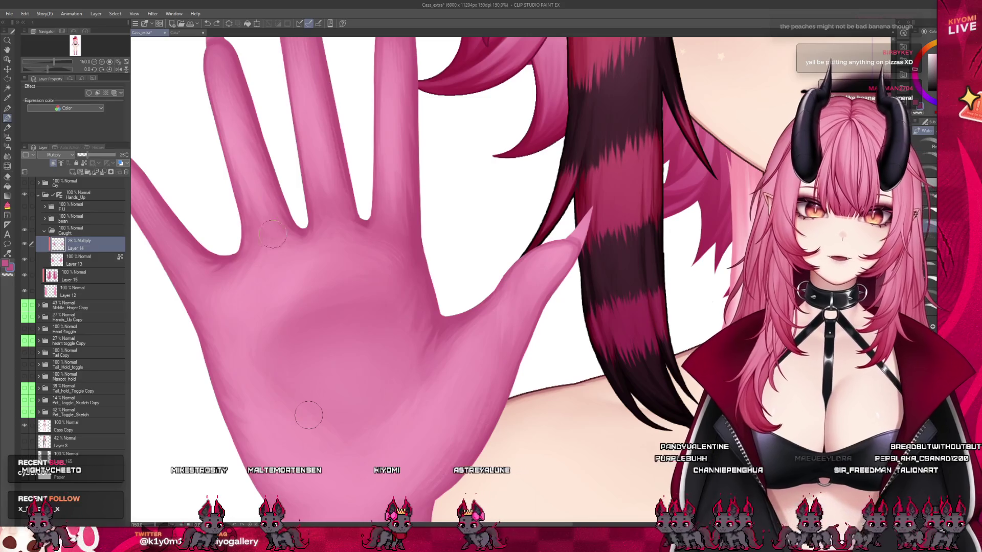
scroll(309, 416, "up", 1)
left_click(66, 261)
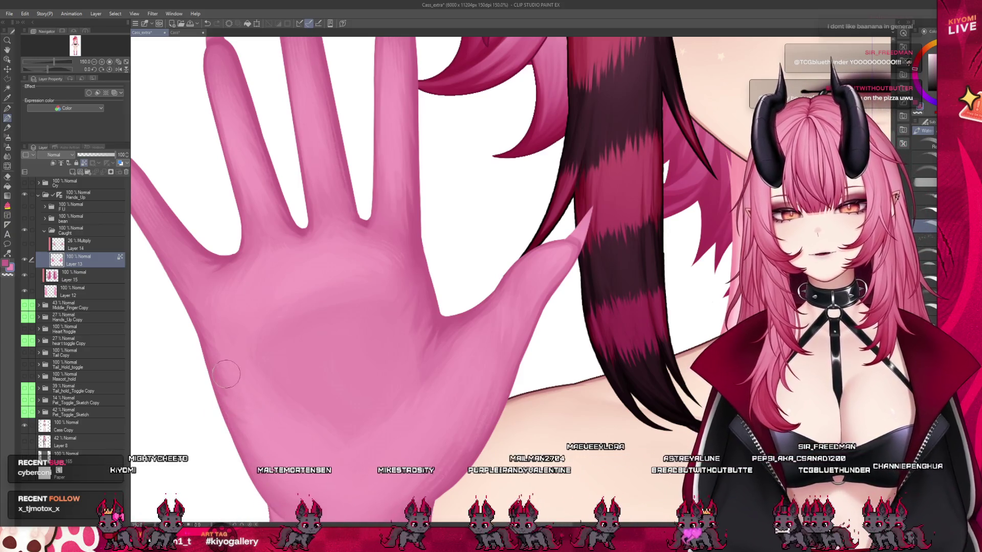
Undo the last palm stroke and paint a fresh soft stroke across the palm.
key("ctrl+z")
left_click_drag(240, 428, 288, 481)
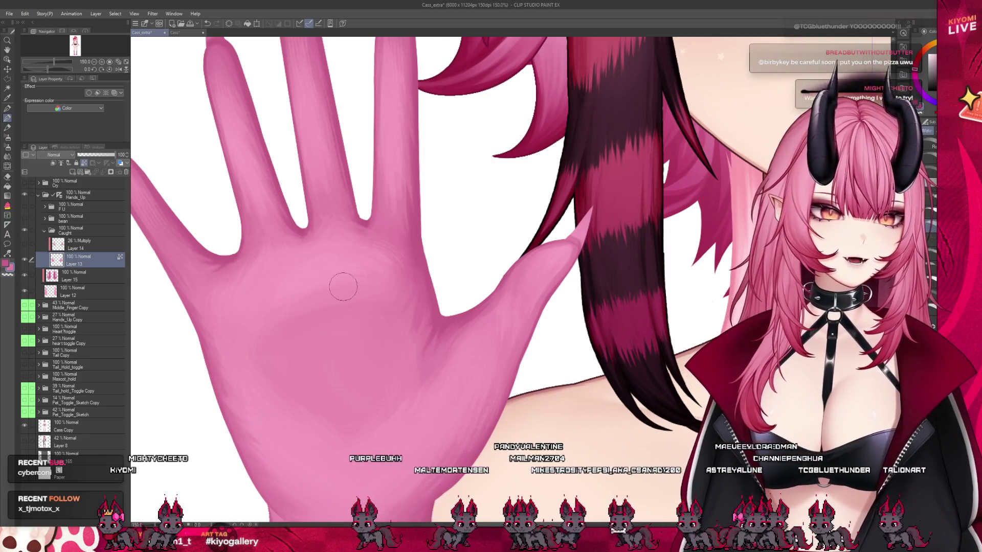
scroll(354, 297, "down", 2)
scroll(472, 262, "up", 1)
scroll(472, 262, "up", 1)
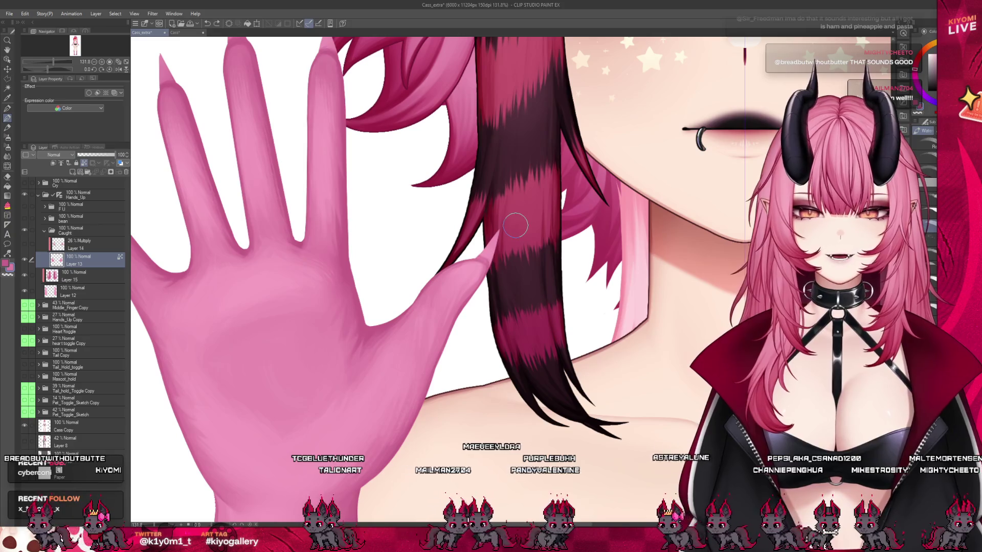
scroll(365, 240, "down", 3)
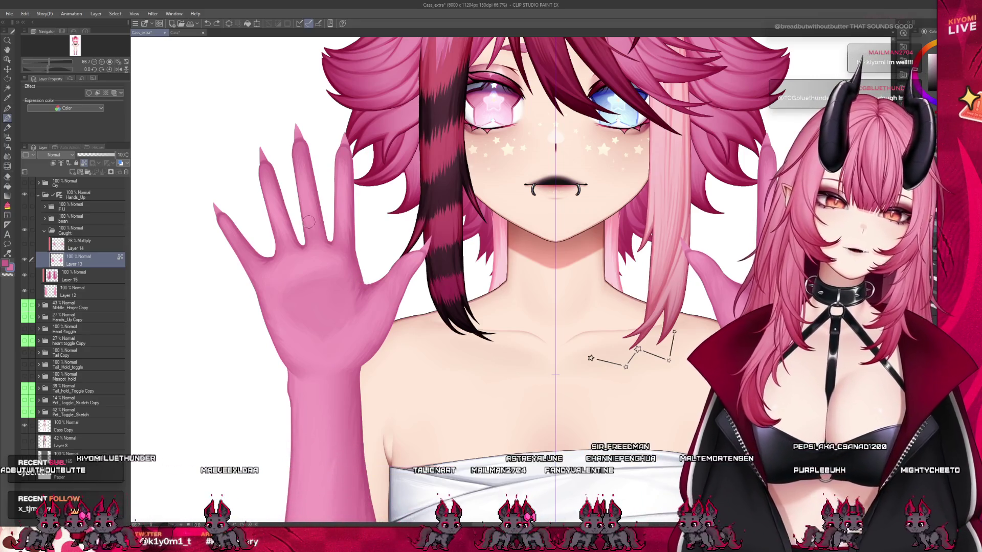
scroll(308, 221, "up", 5)
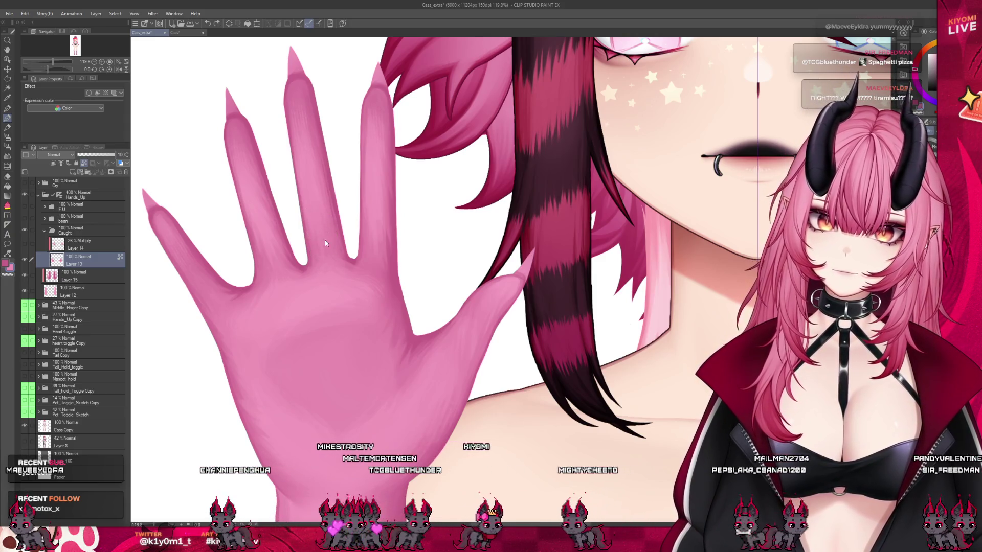
Undo an accidental Move Layer drag so the hand stays in its original position.
left_click_drag(314, 216, 314, 201)
key("ctrl+z")
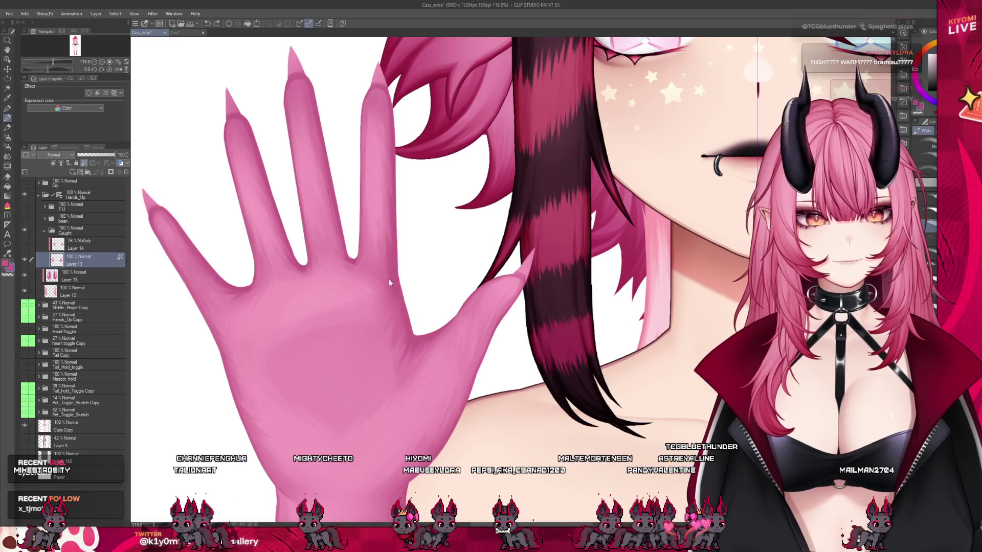
scroll(337, 164, "down", 8)
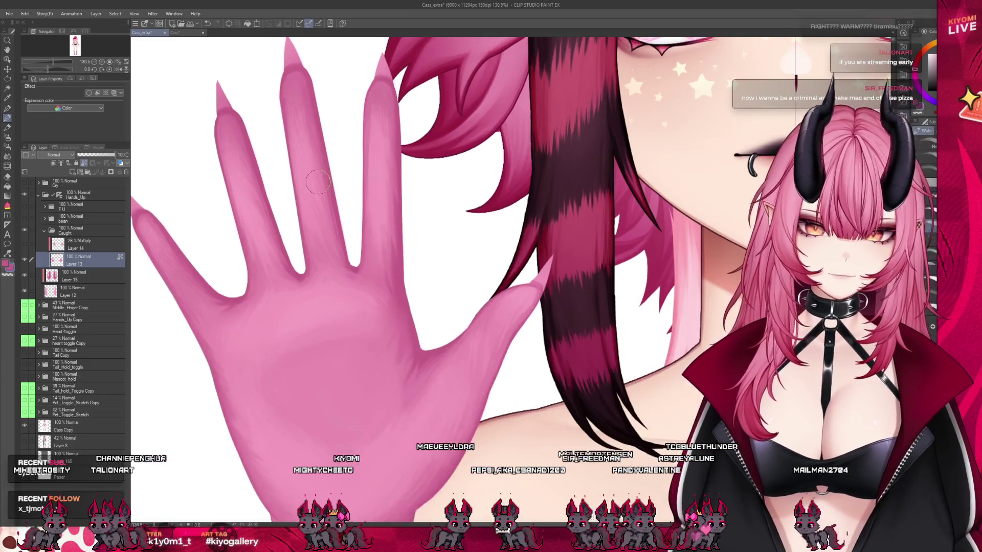
scroll(460, 179, "up", 2)
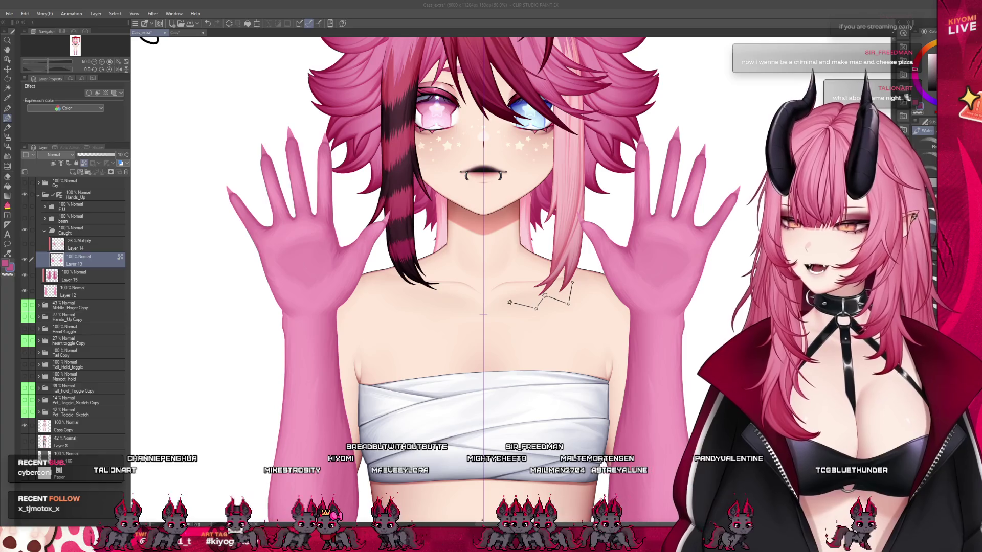
Blend the shading down the palm with a stroke and switch to the Blend sub tool.
scroll(311, 148, "up", 5)
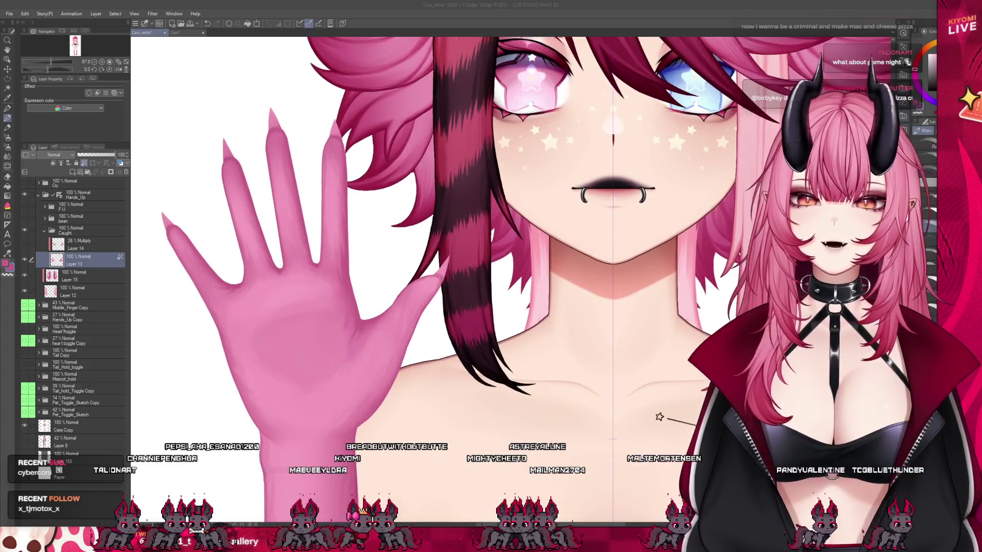
scroll(312, 148, "down", 1)
scroll(173, 184, "up", 4)
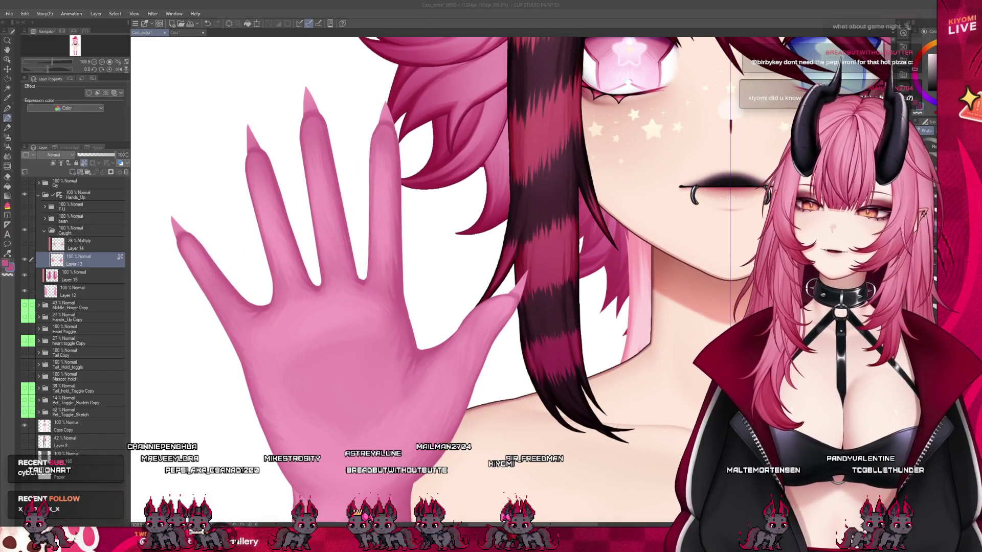
left_click(197, 264)
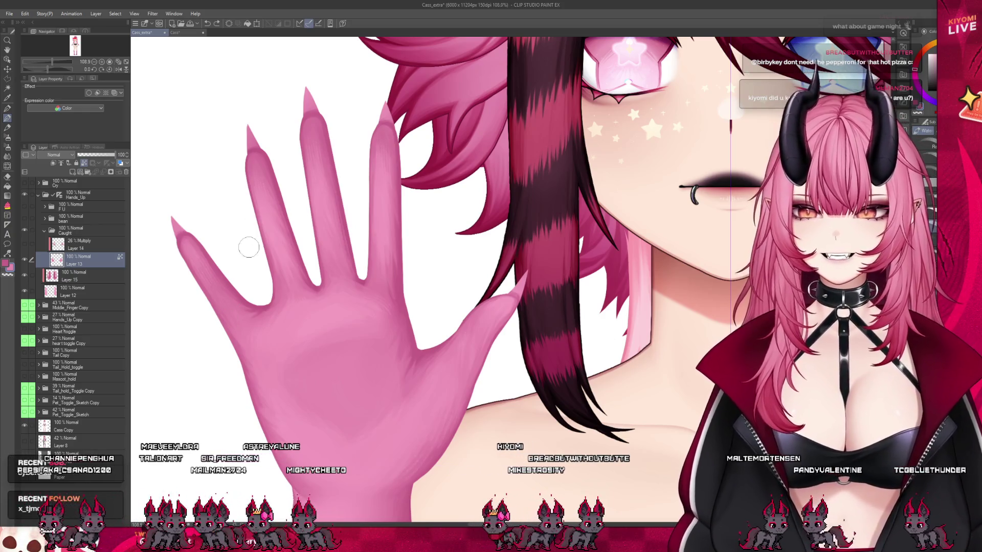
scroll(249, 248, "up", 1)
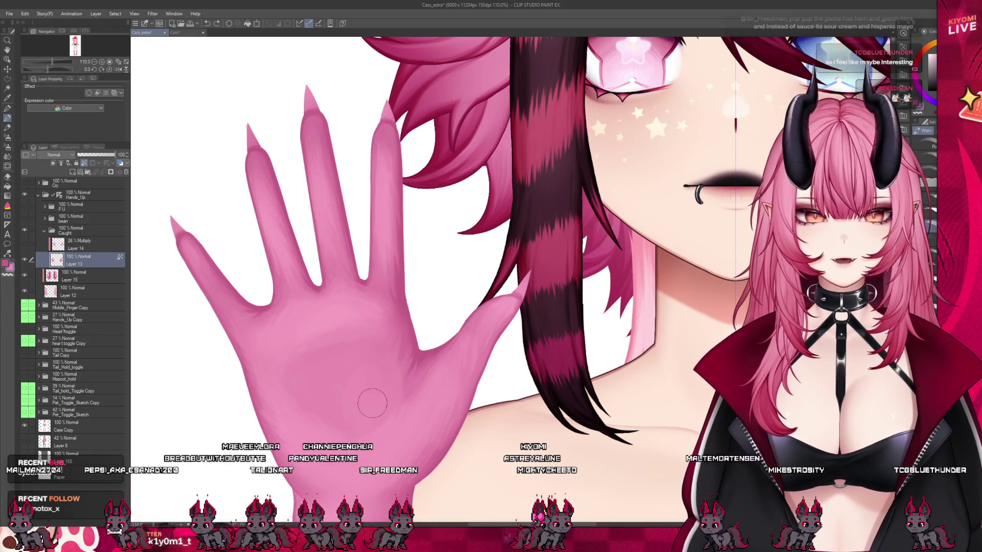
left_click_drag(361, 365, 370, 415)
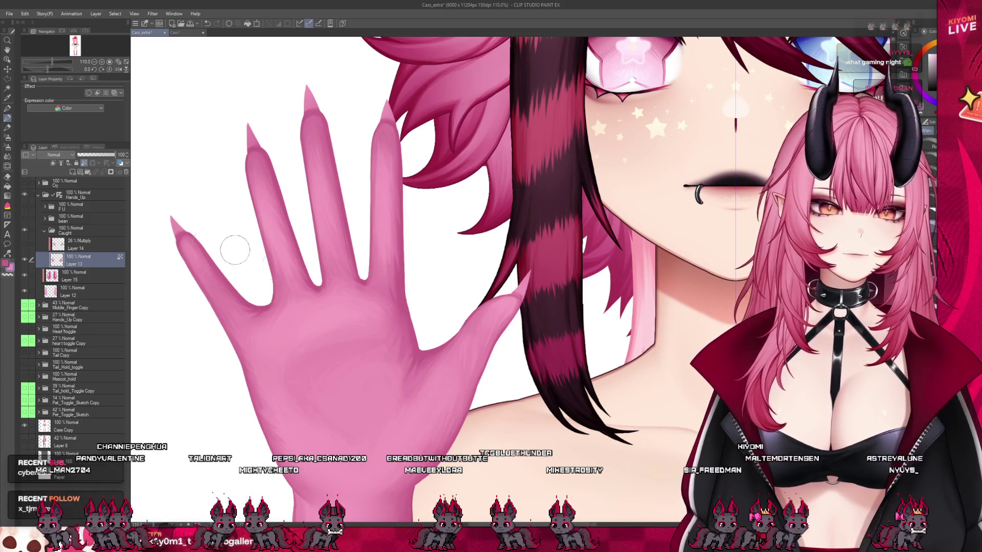
left_click(7, 156)
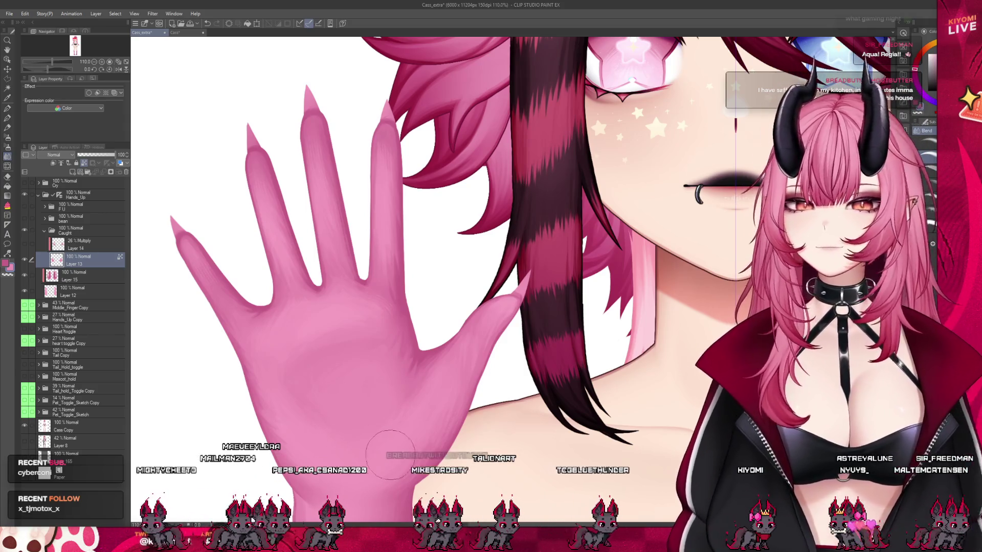
scroll(294, 284, "down", 5)
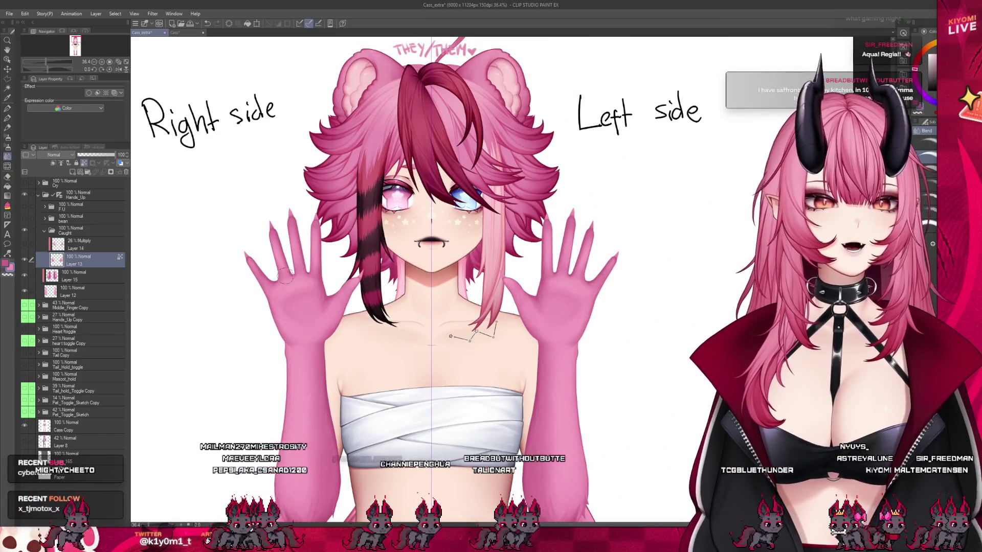
Select the 26% Multiply shading layer, Layer 14, and switch to the Airbrush.
scroll(287, 269, "up", 1)
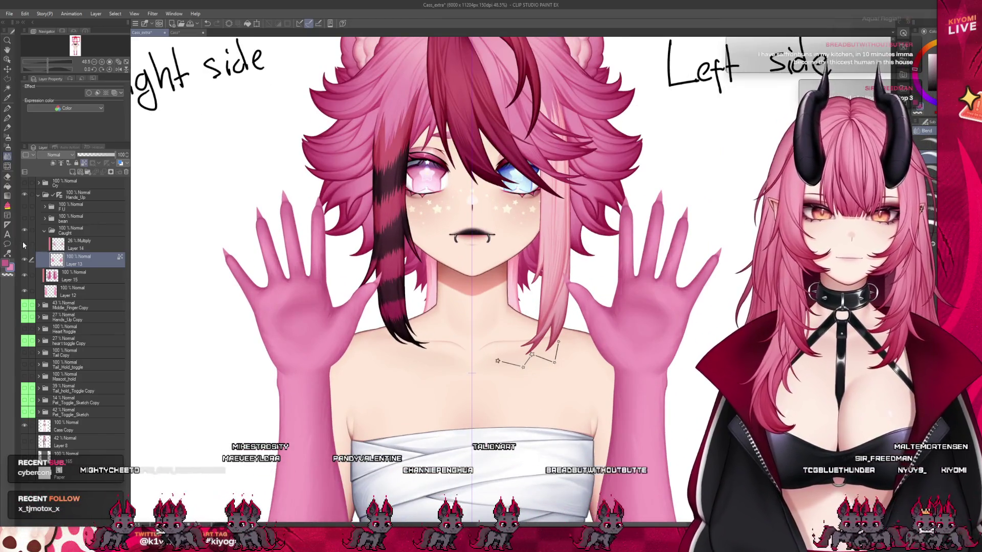
scroll(337, 237, "down", 1)
scroll(336, 237, "up", 3)
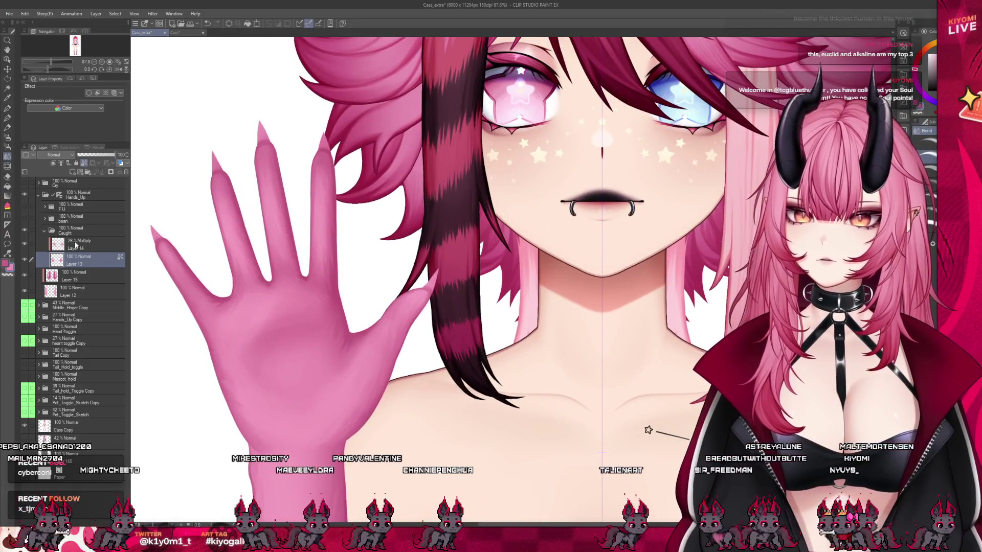
left_click(76, 245)
key("b")
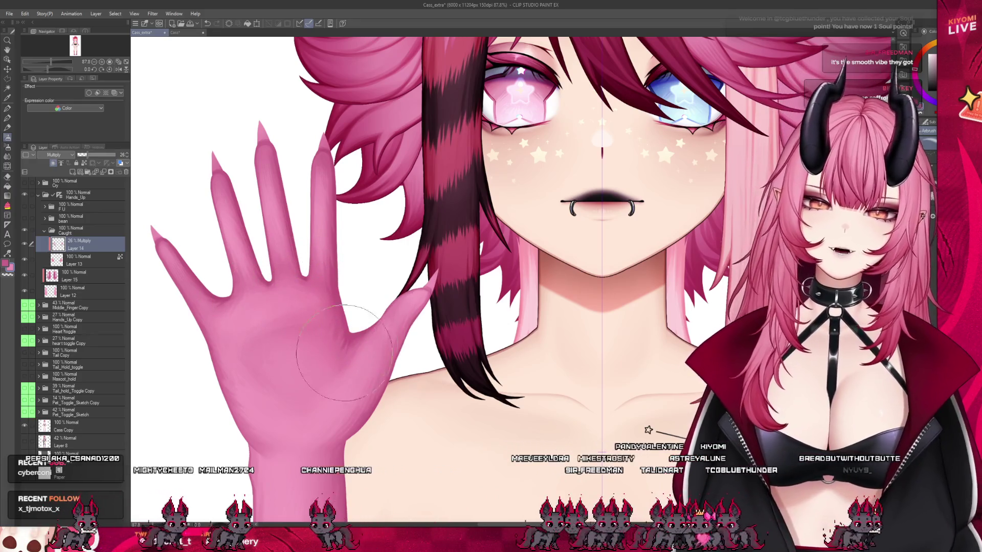
key("alt+bracketleft")
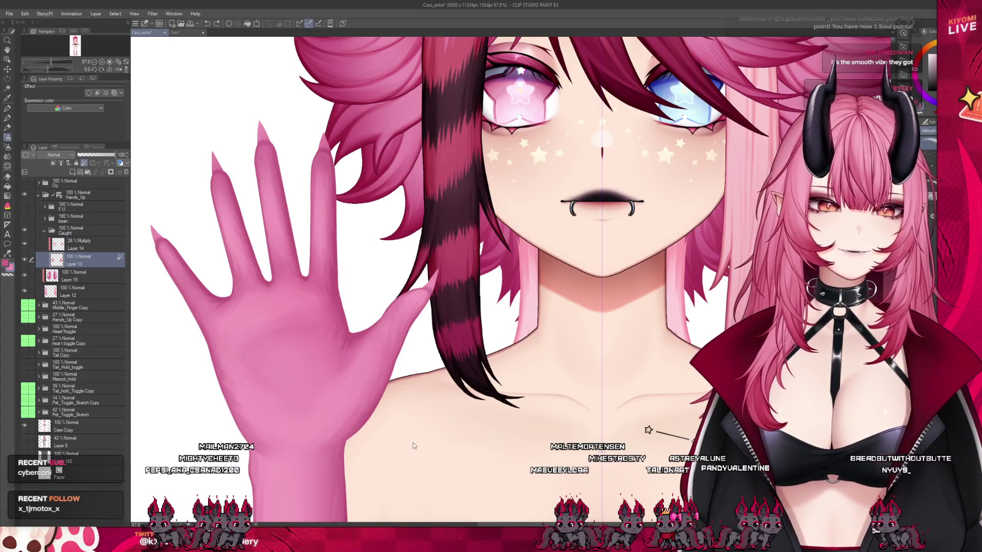
left_click(90, 250)
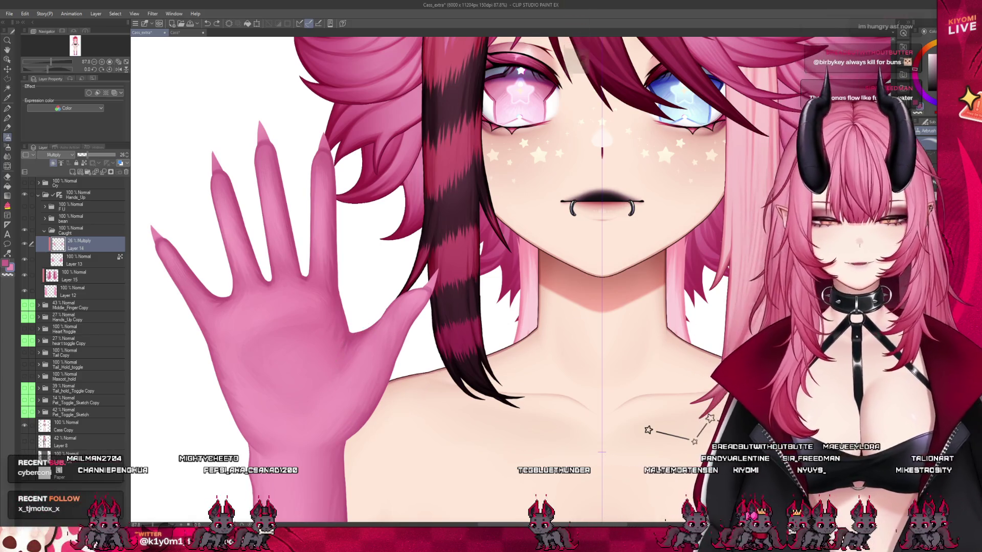
Try an airbrush shadow from the wrist up the palm, then undo it.
left_click_drag(336, 440, 392, 387)
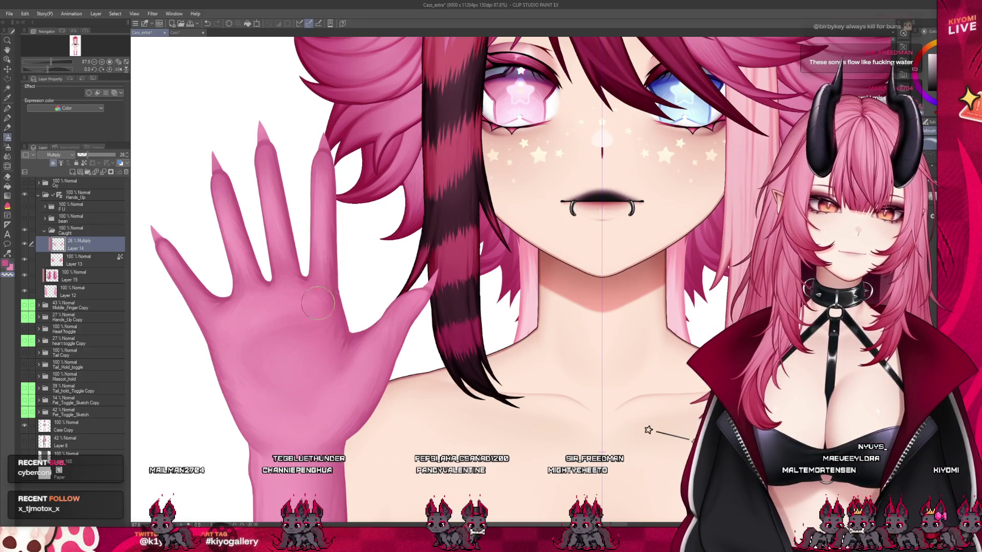
key("ctrl+z")
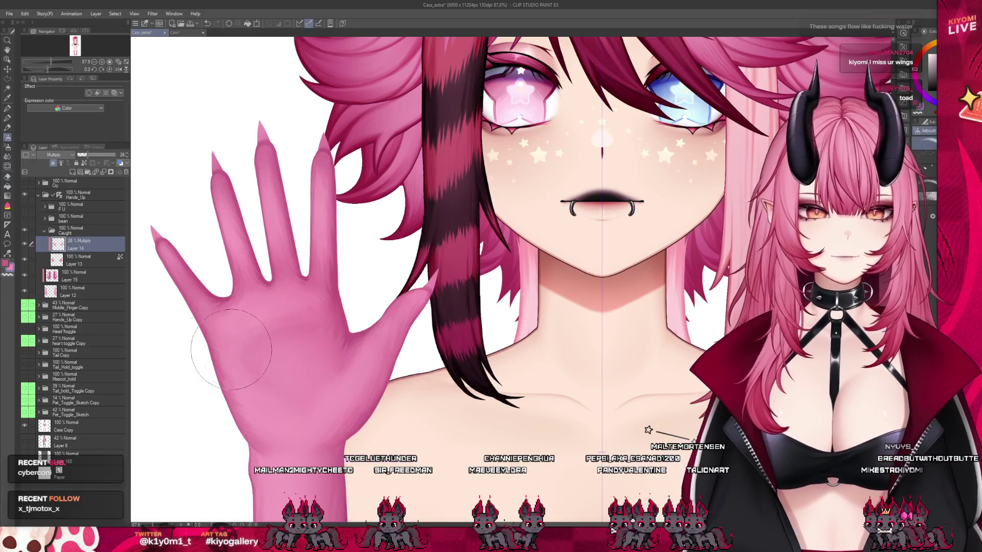
scroll(231, 349, "down", 10)
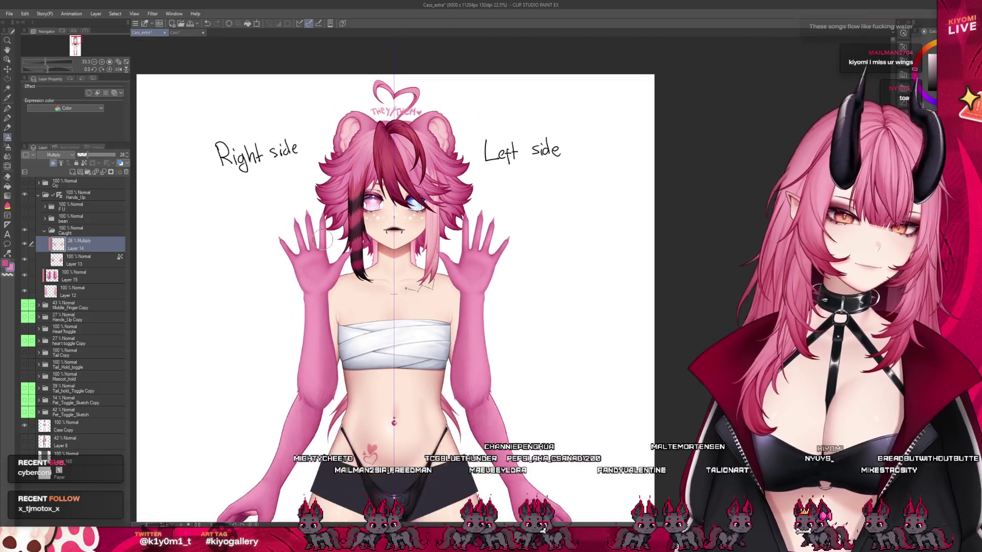
Zoom out to the whole figure and save the character sheet with Ctrl+S.
scroll(323, 239, "down", 3)
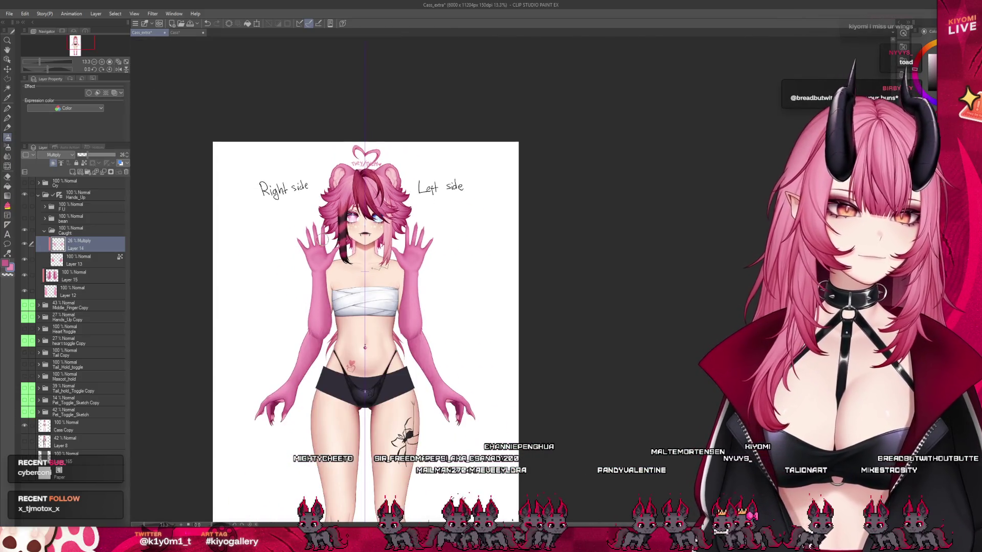
scroll(321, 240, "up", 2)
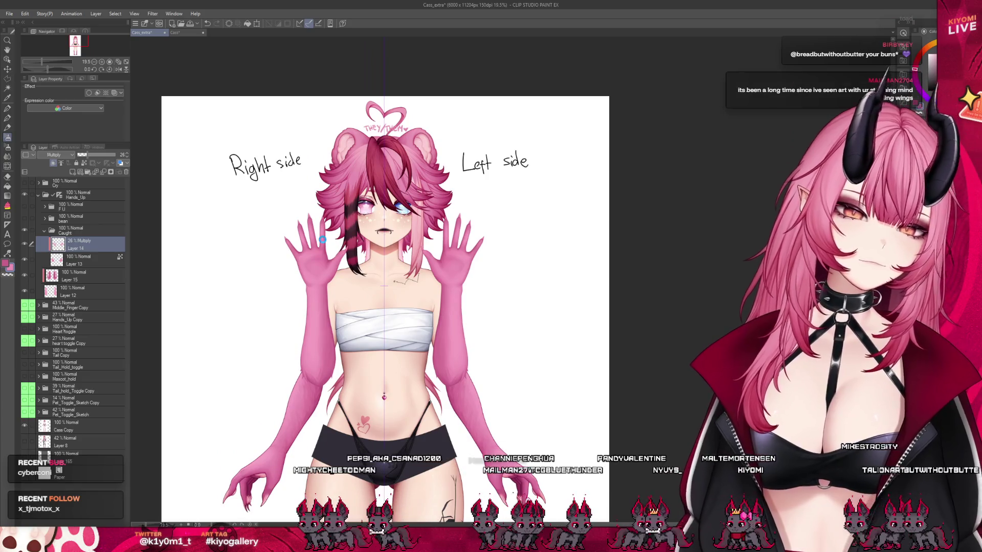
key("ctrl+s")
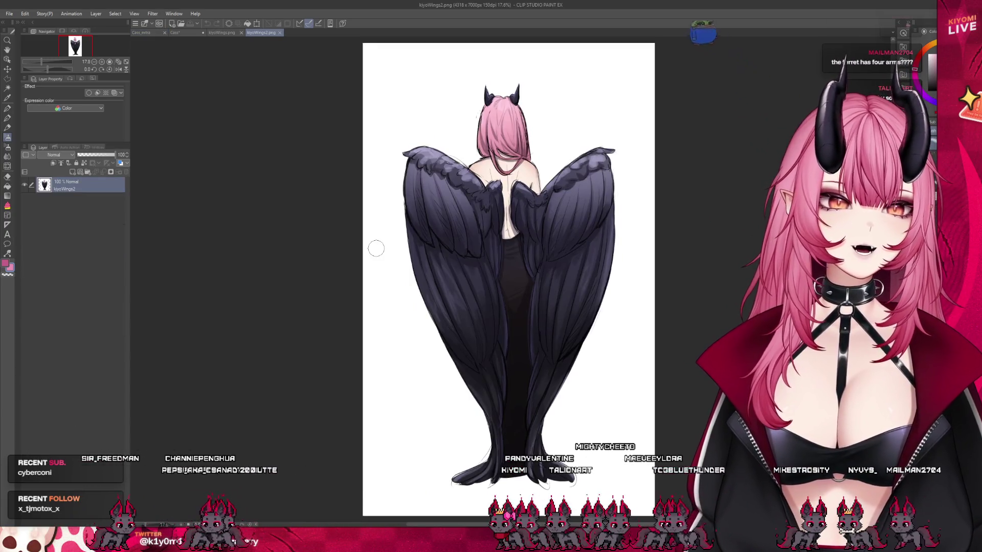
Switch to kiyoWings.png, then to the back-view wings artwork, zooming to inspect each.
scroll(657, 248, "up", 1)
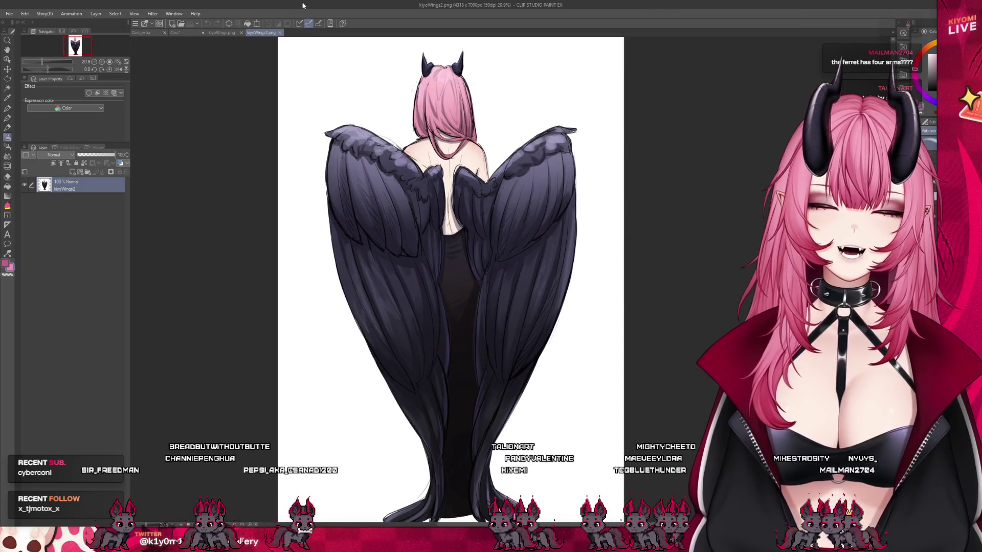
left_click(219, 35)
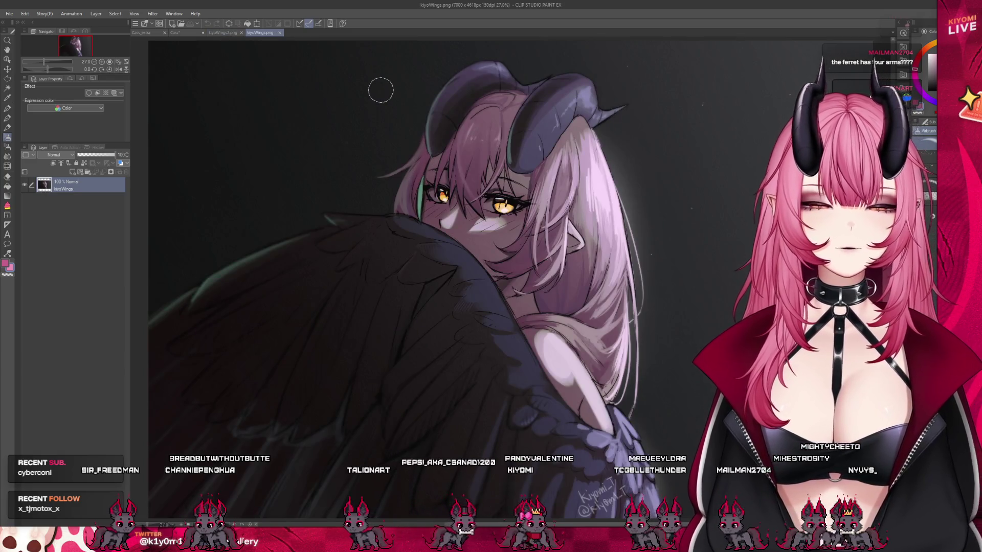
scroll(230, 186, "down", 3)
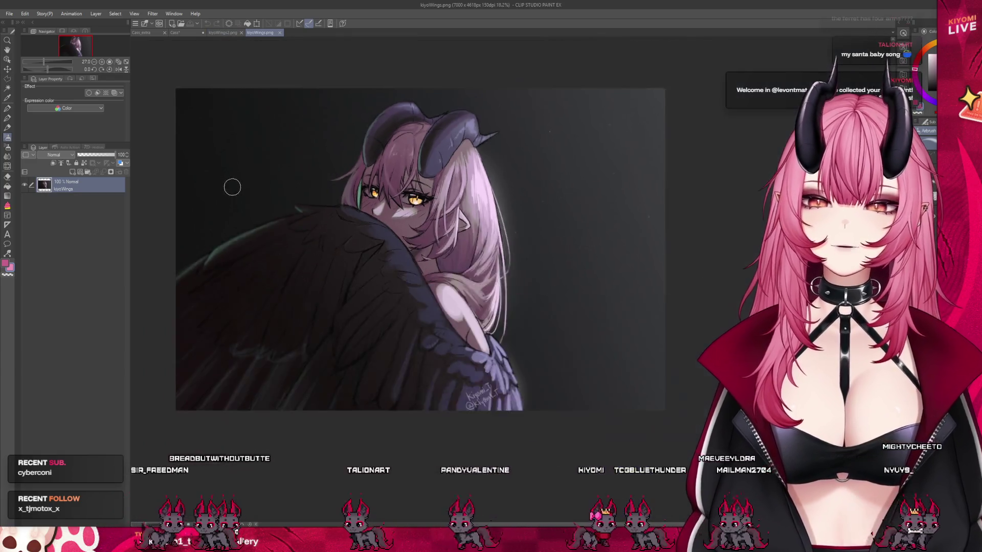
scroll(276, 169, "up", 2)
scroll(305, 133, "up", 2)
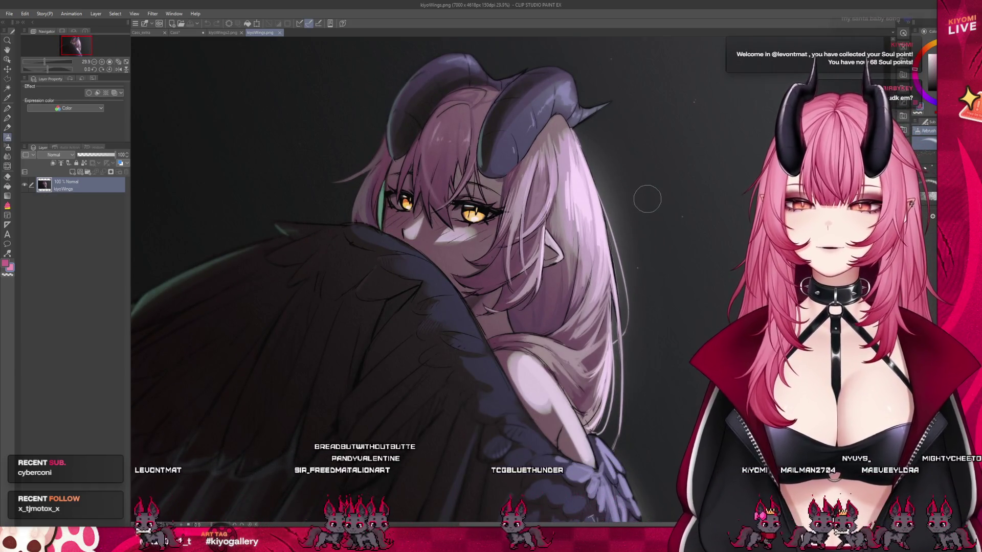
left_click(223, 33)
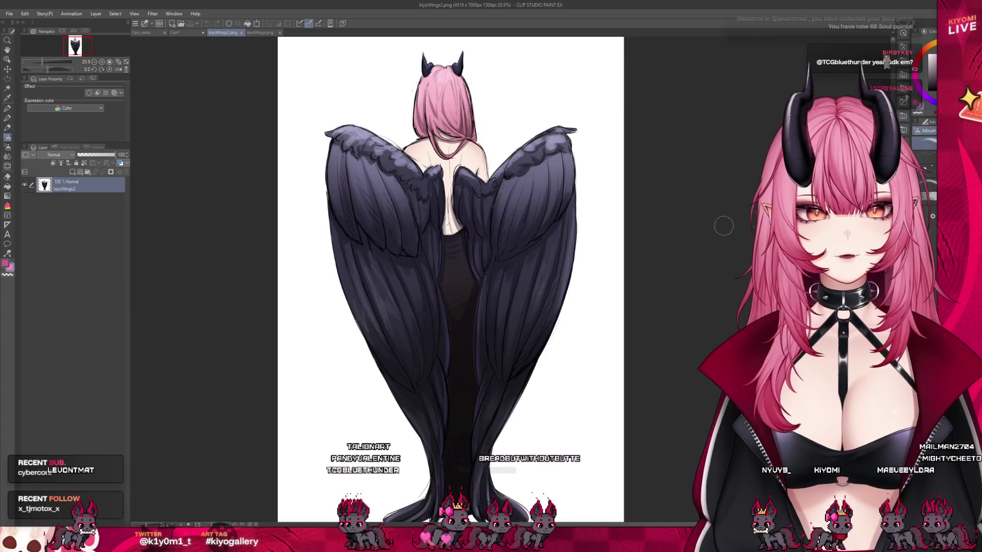
scroll(282, 227, "down", 3)
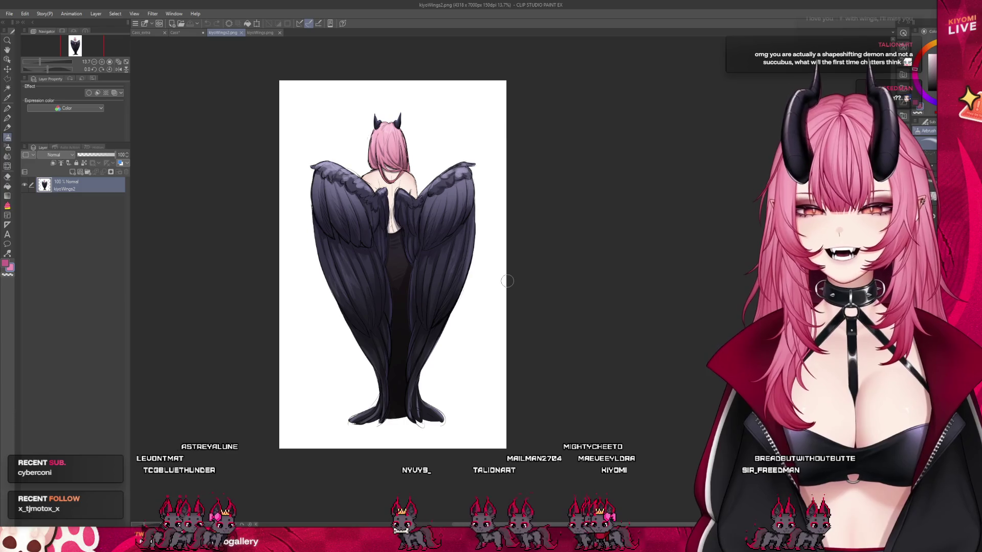
scroll(440, 245, "up", 2)
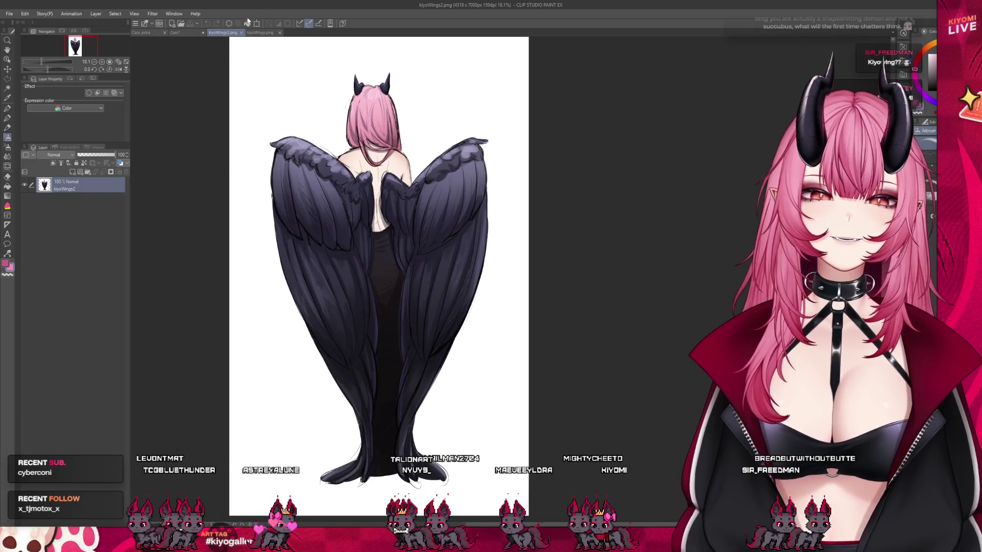
Revisit the over-the-shoulder wings artwork, then finish on the back-view kiyoWings2.png.
left_click(260, 32)
scroll(317, 137, "down", 3)
scroll(332, 133, "up", 3)
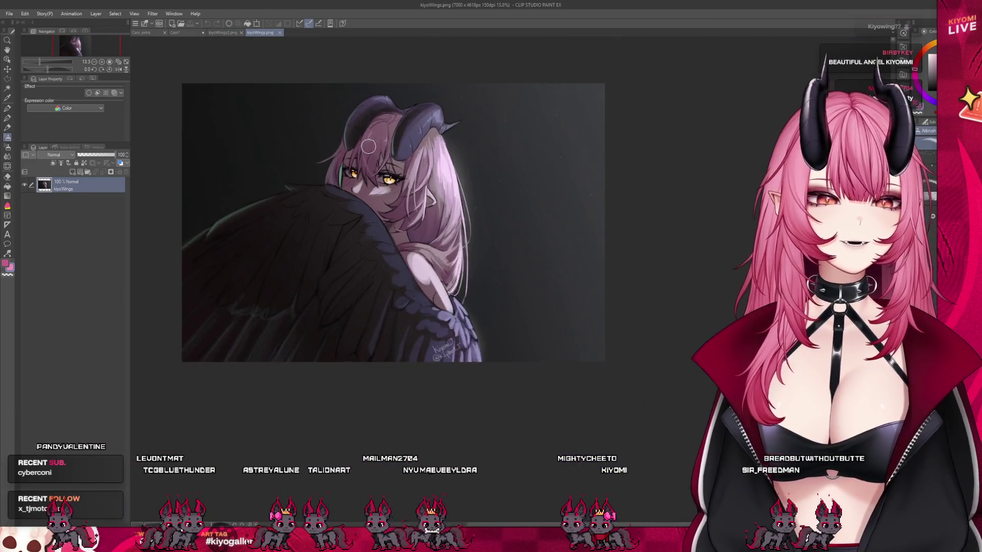
scroll(383, 173, "down", 1)
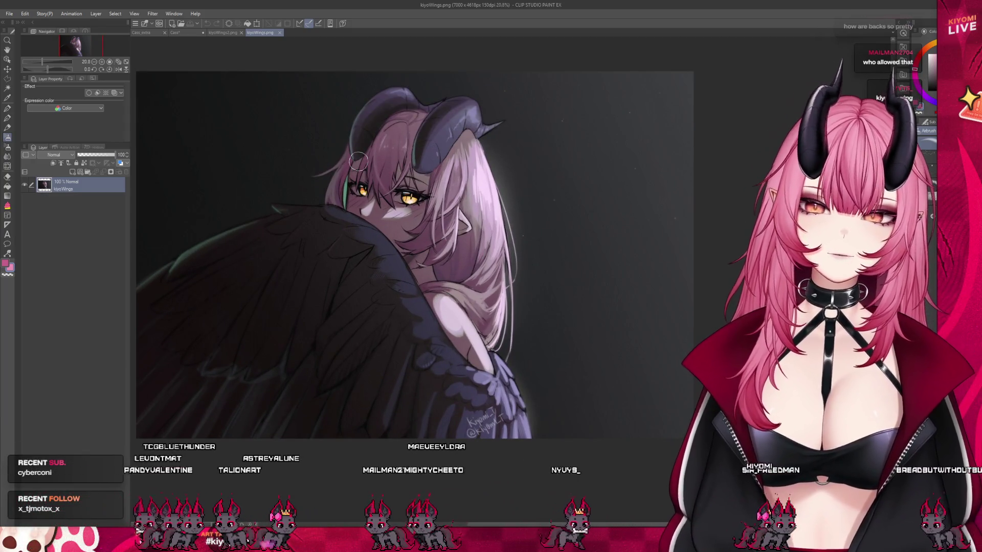
scroll(434, 306, "down", 2)
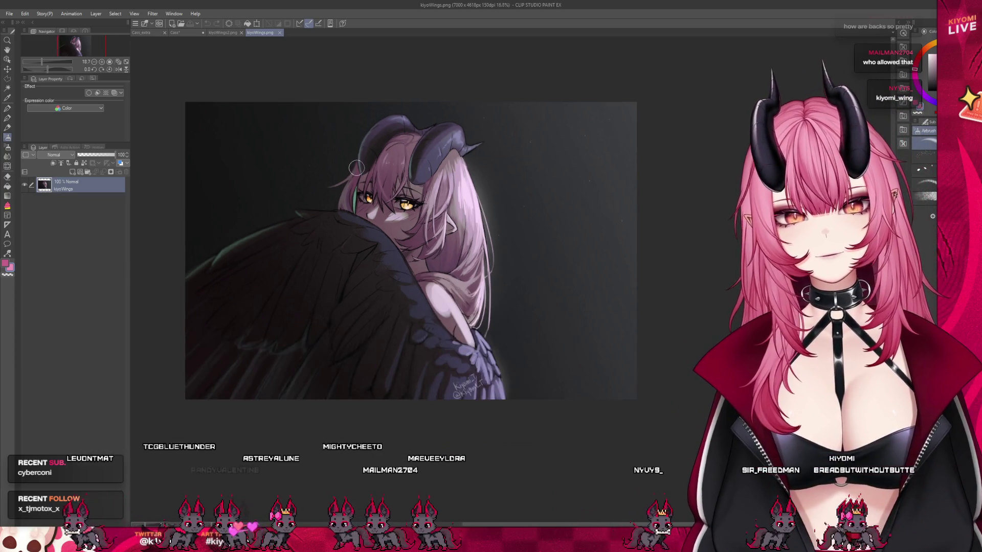
scroll(357, 168, "up", 2)
scroll(356, 167, "up", 1)
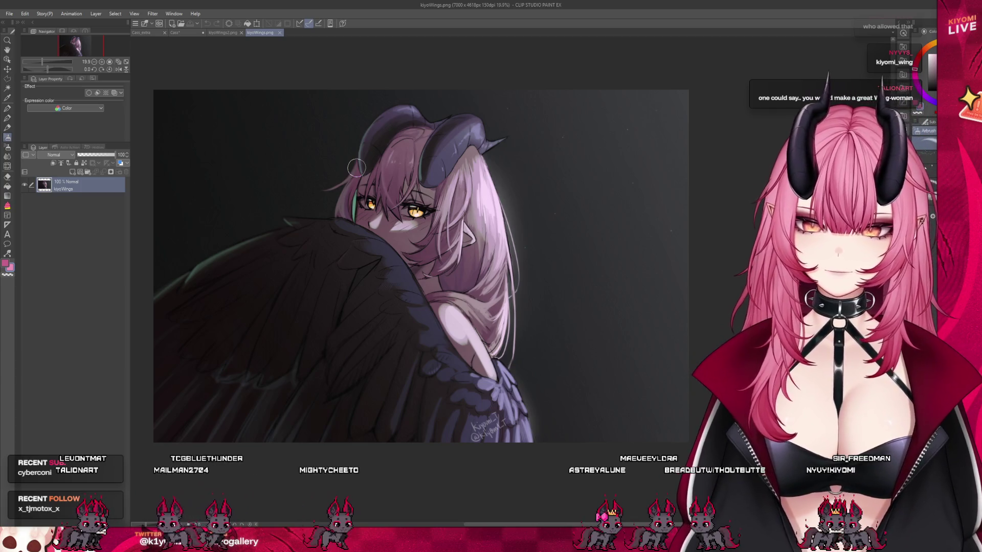
left_click(223, 32)
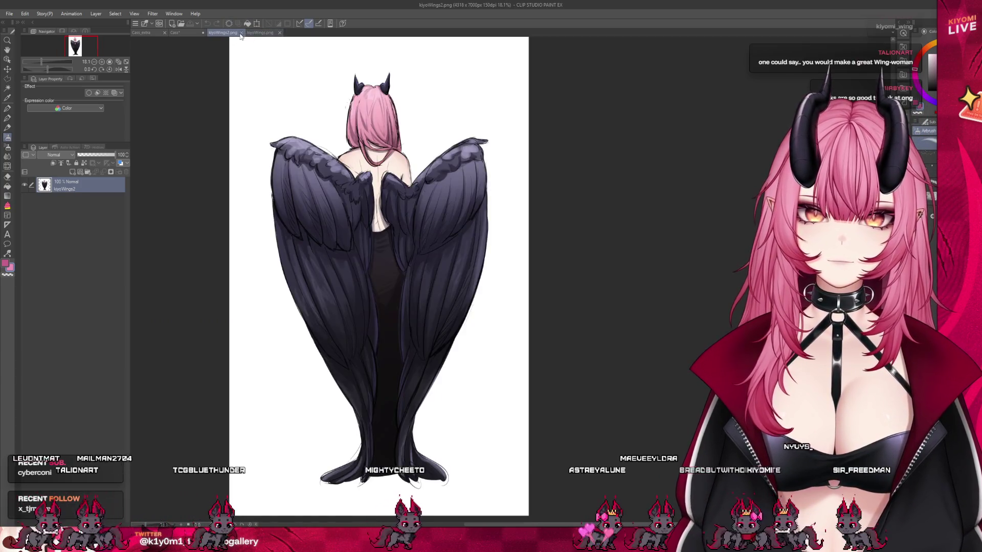
Open the Cass_extra hands sheet, zoom into the hand, and airbrush soft palm shading.
left_click(242, 33)
left_click(241, 33)
scroll(375, 208, "down", 1)
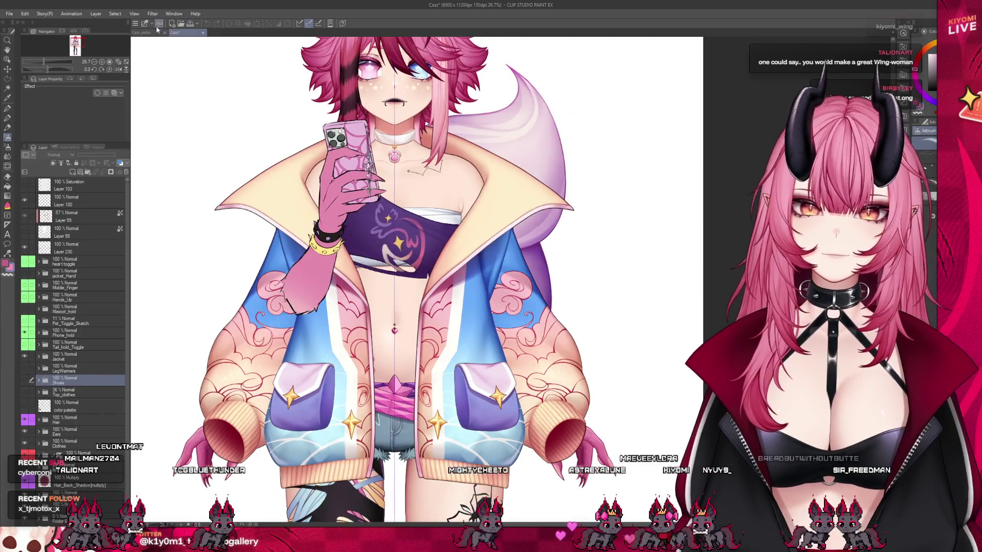
left_click(146, 34)
scroll(386, 331, "up", 5)
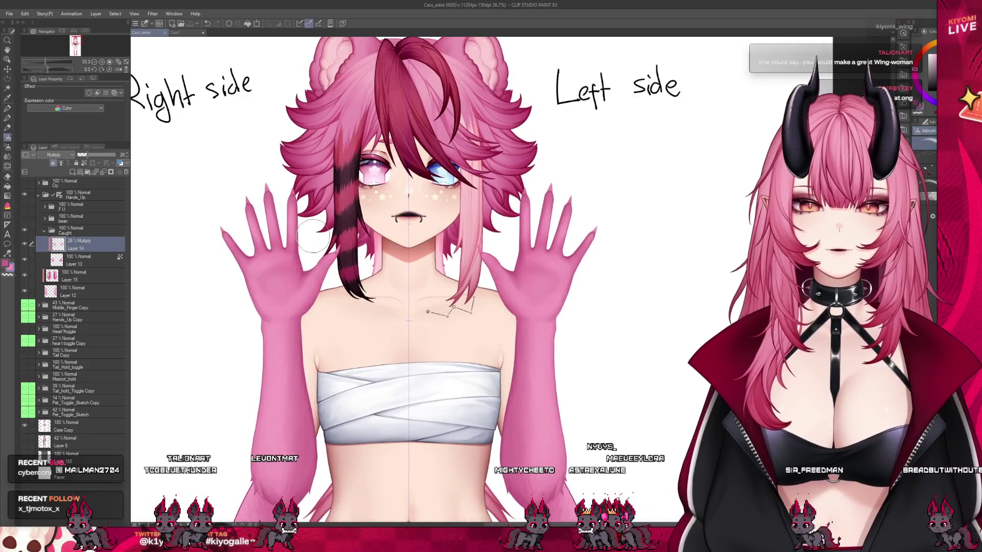
scroll(313, 236, "up", 4)
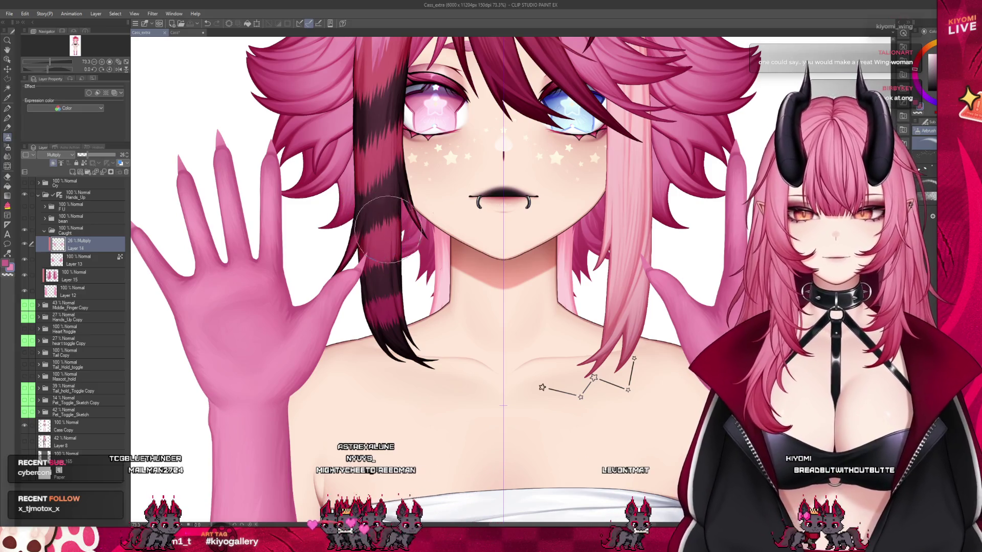
scroll(387, 227, "up", 3)
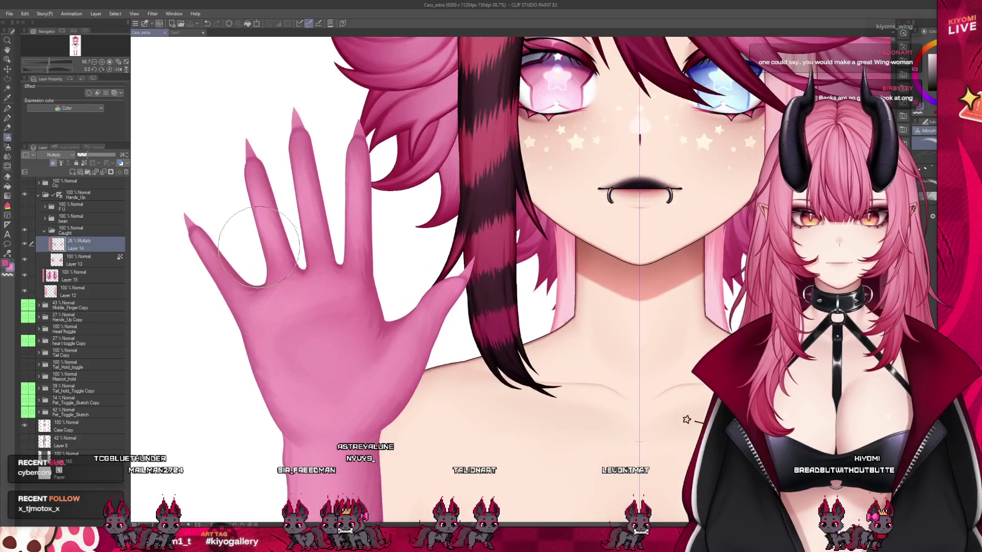
scroll(259, 247, "up", 2)
mouse_move(346, 305)
left_mouse_down()
mouse_move(274, 351)
mouse_move(361, 329)
mouse_move(395, 354)
left_mouse_up()
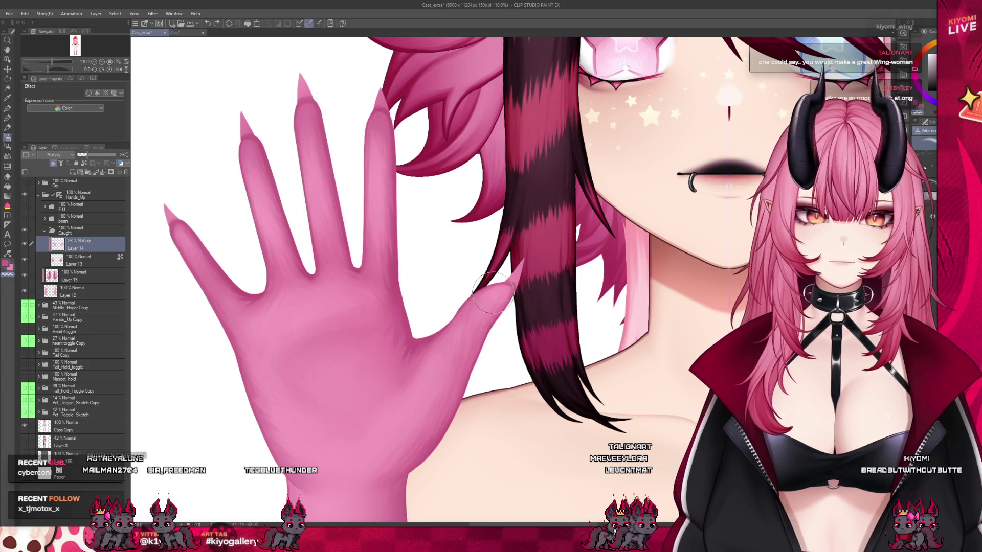
scroll(314, 422, "down", 1)
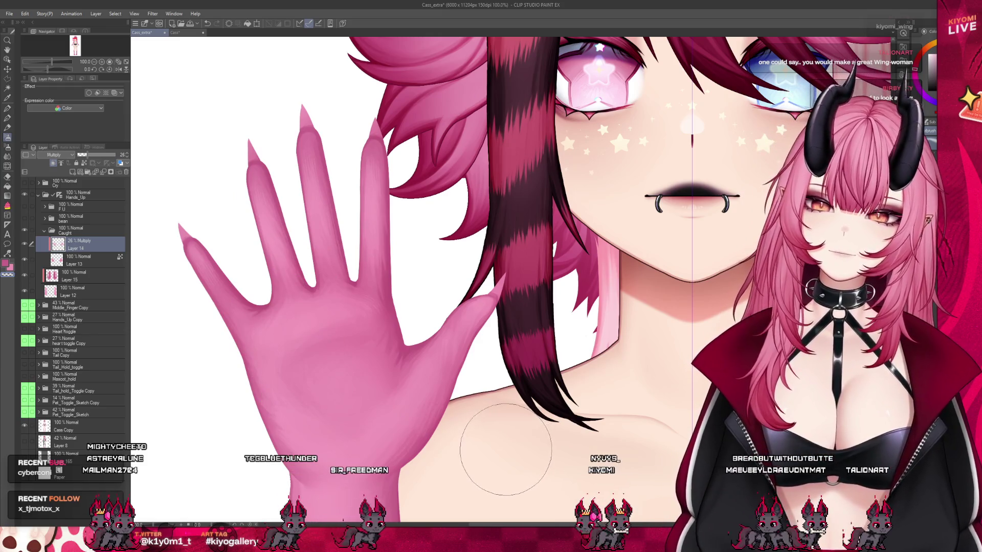
Switch to the Blend tool and make Layer 15 the active layer.
left_click(8, 156)
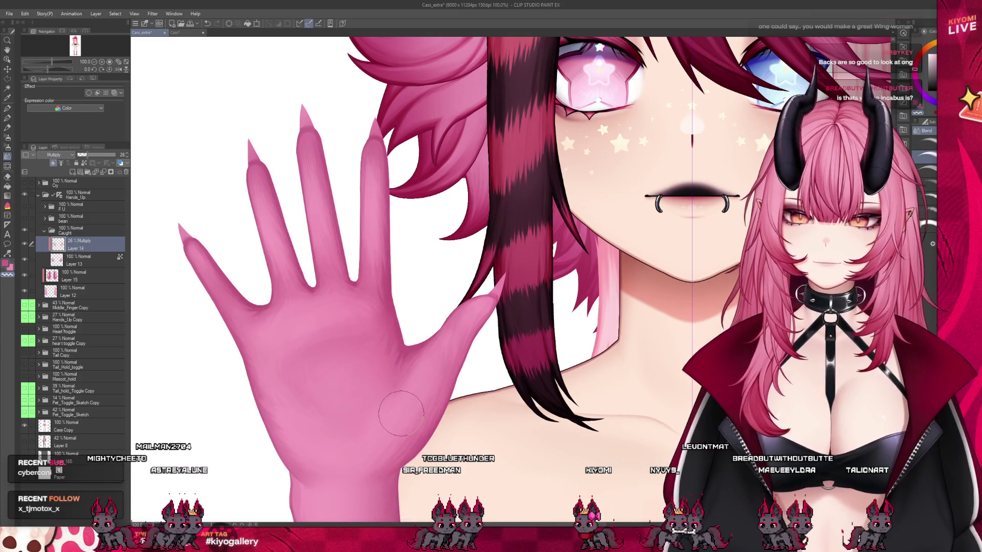
scroll(181, 305, "down", 2)
scroll(237, 320, "up", 1)
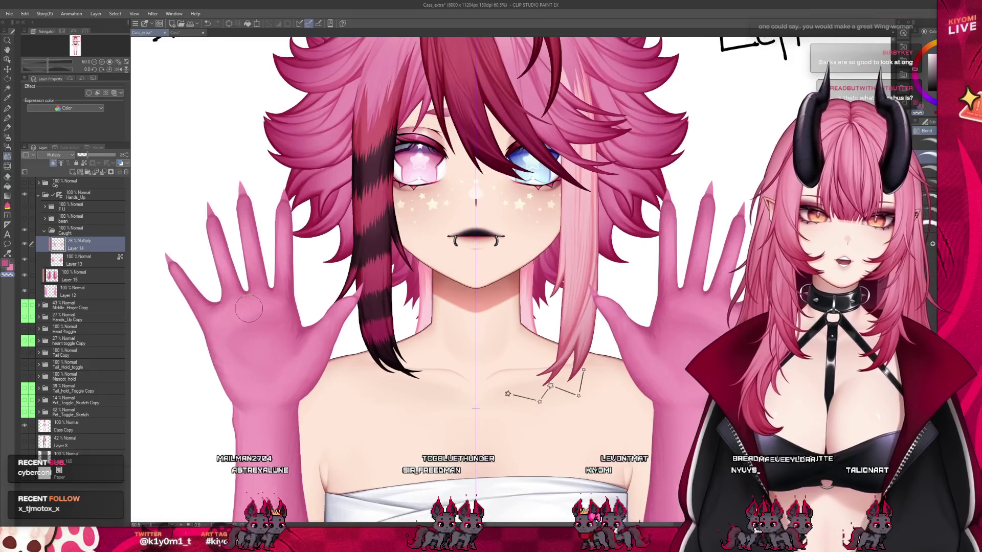
left_click(76, 280)
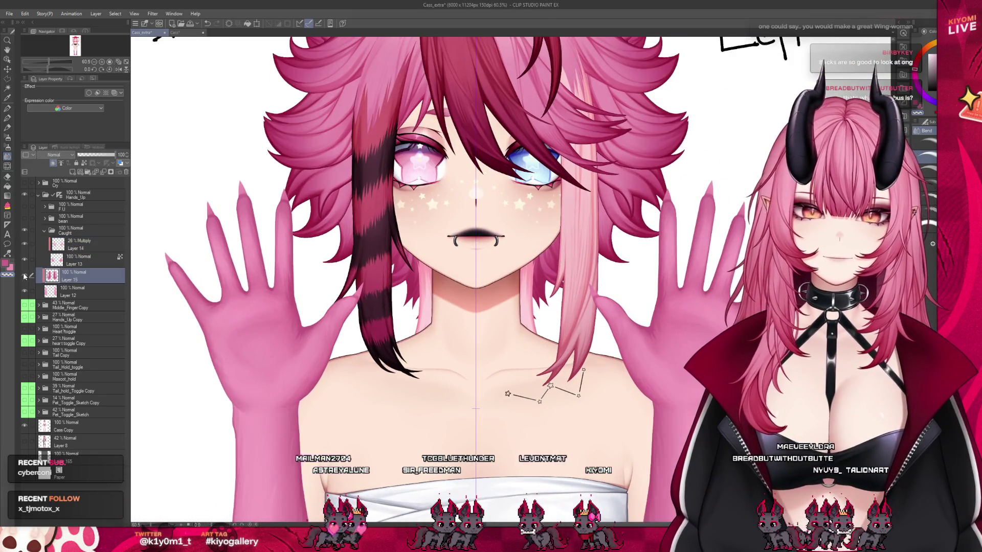
scroll(308, 270, "down", 3)
scroll(309, 270, "up", 1)
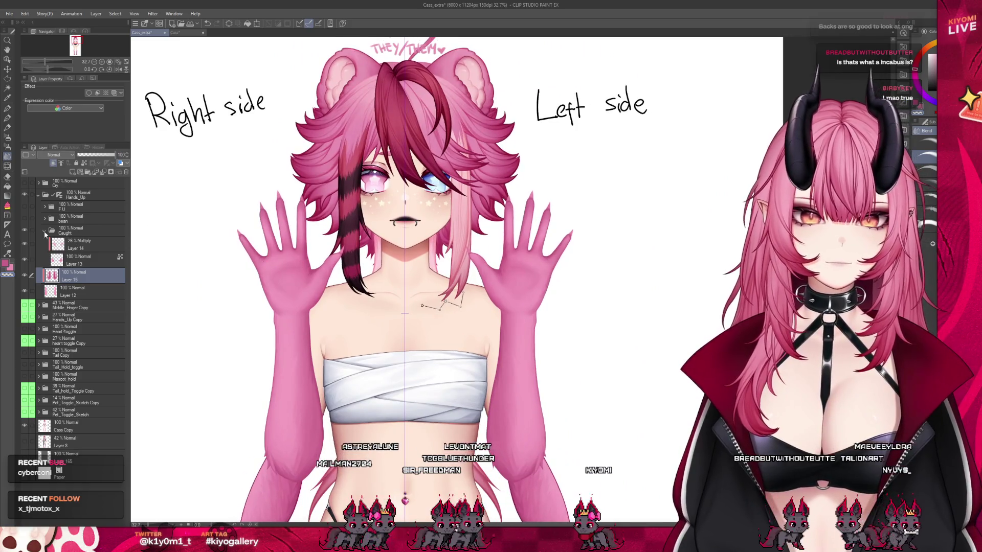
Collapse the Caught folder, show the bean folder's paw pads, and select the Caught folder.
left_click(44, 230)
left_click(25, 220)
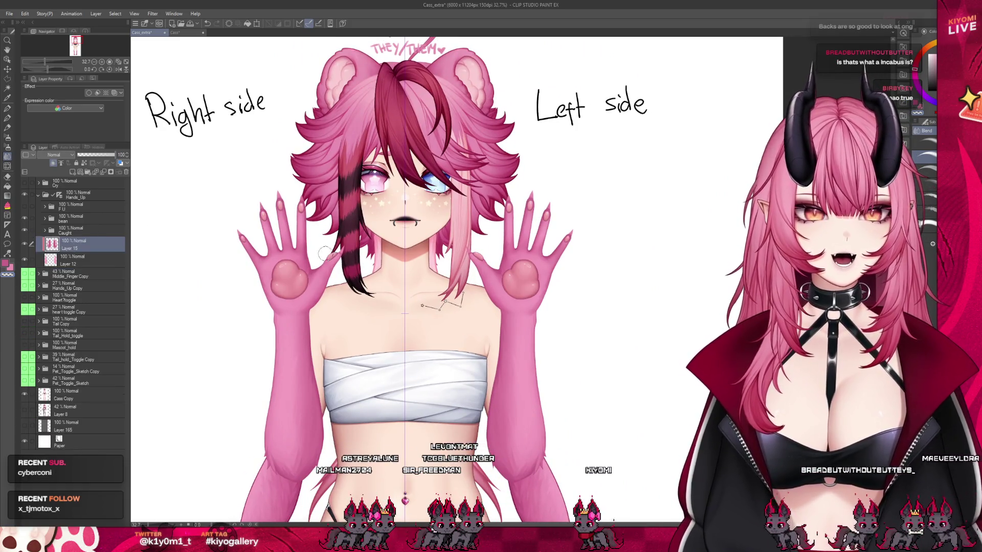
scroll(307, 240, "up", 1)
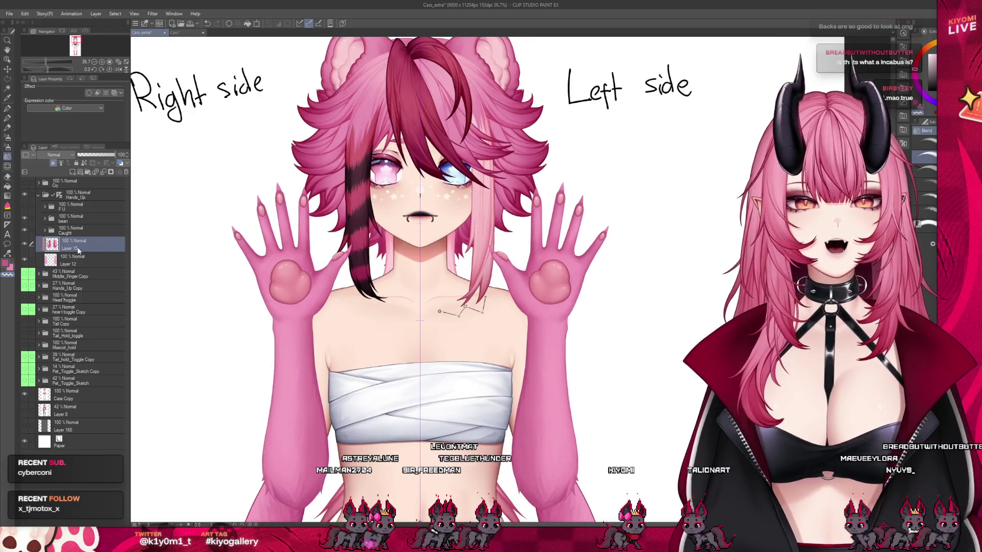
left_click(77, 230)
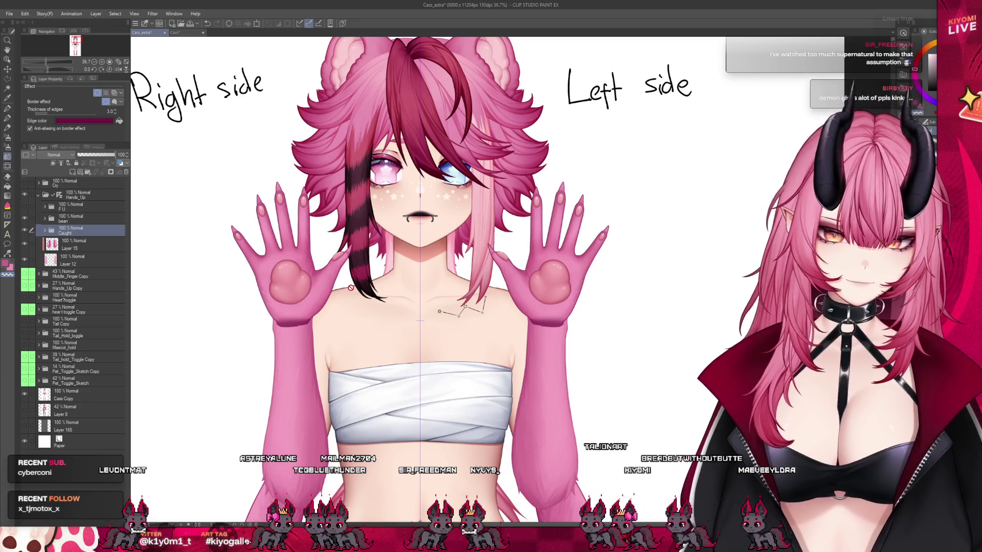
scroll(385, 295, "up", 2)
Select Layer 15 and switch to the Watercolor brush.
scroll(150, 166, "up", 2)
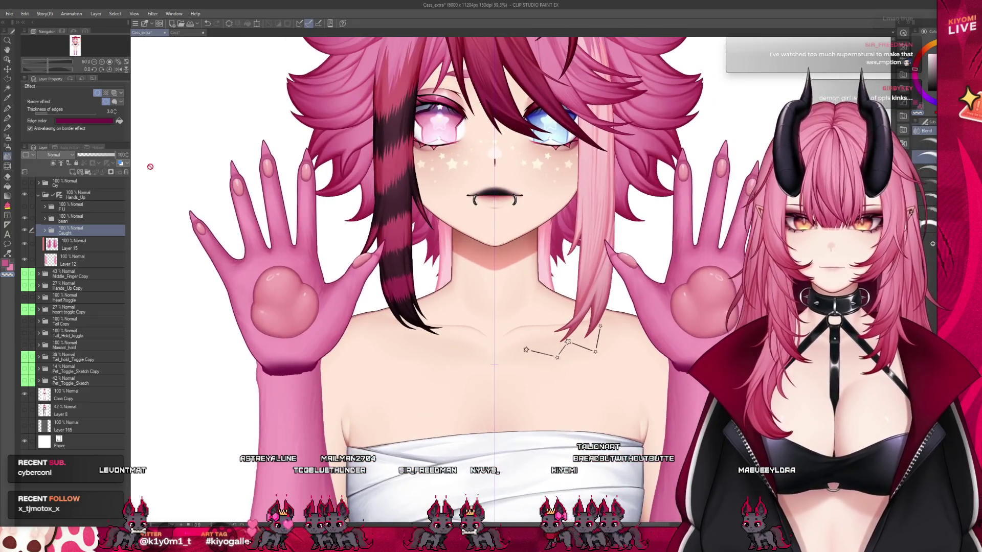
scroll(260, 212, "up", 3)
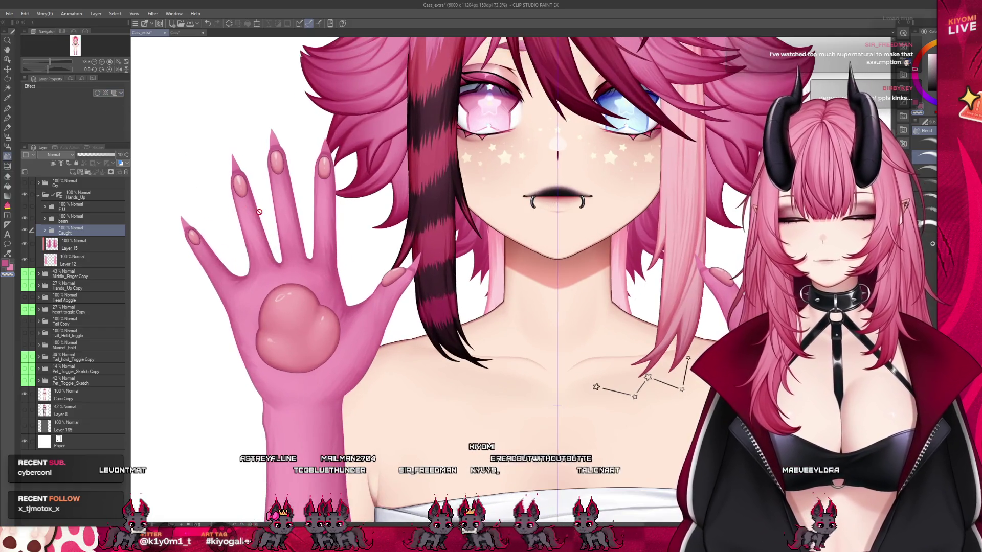
scroll(259, 212, "up", 2)
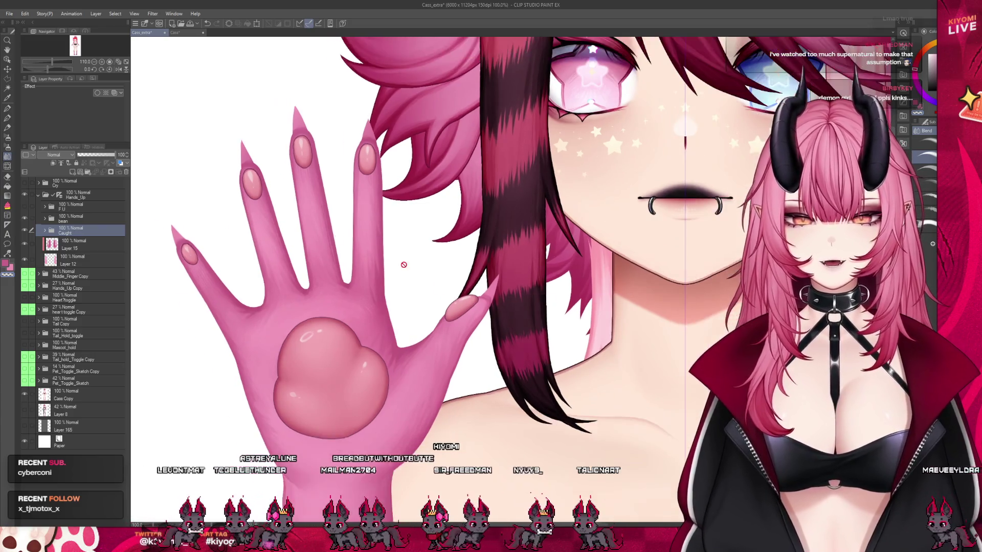
scroll(242, 202, "up", 1)
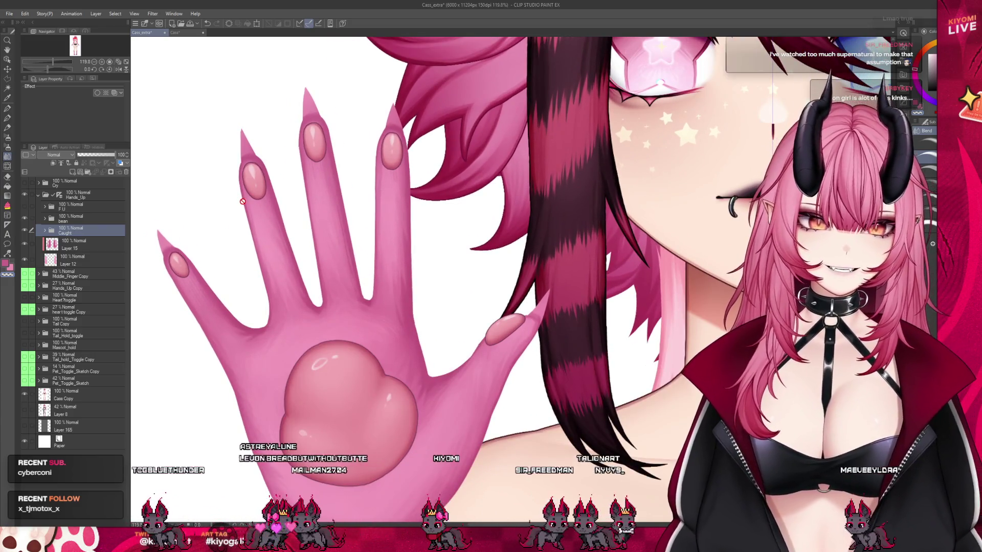
scroll(210, 215, "down", 1)
scroll(205, 305, "down", 1)
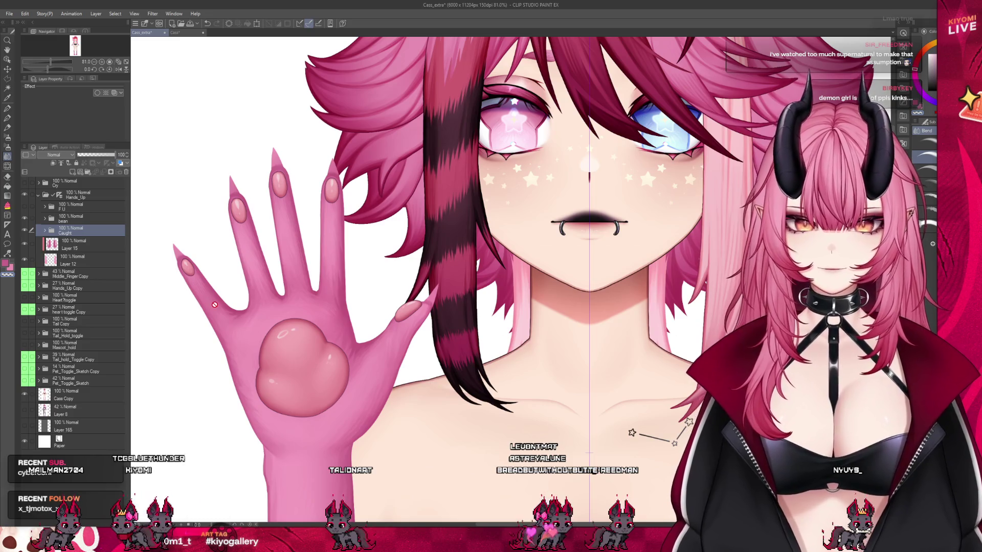
scroll(215, 304, "up", 2)
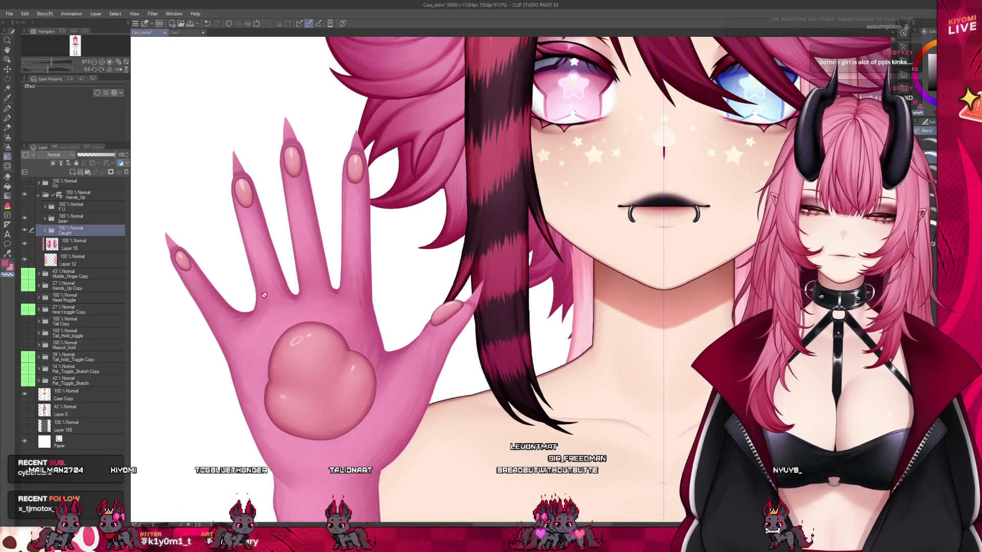
scroll(271, 299, "up", 1)
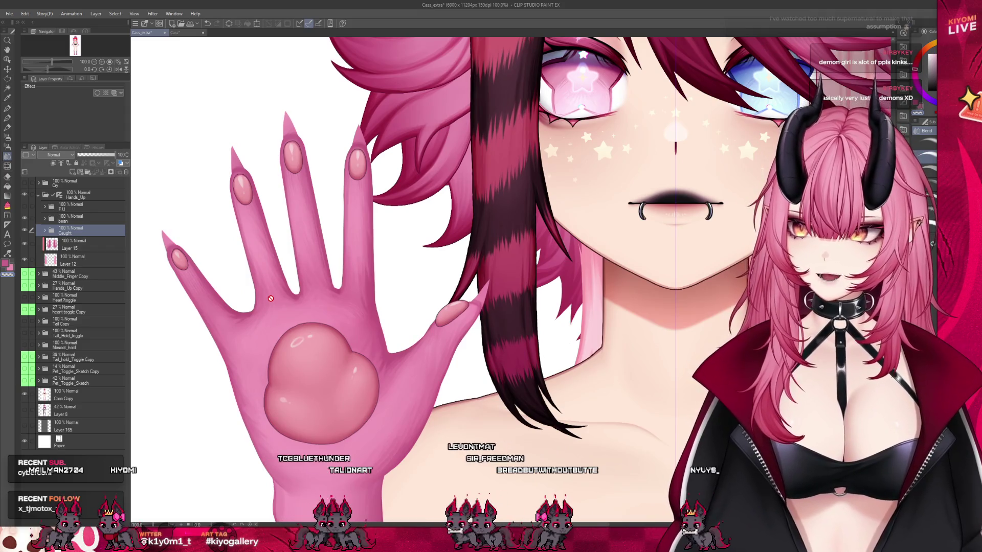
scroll(271, 294, "up", 1)
scroll(272, 294, "up", 2)
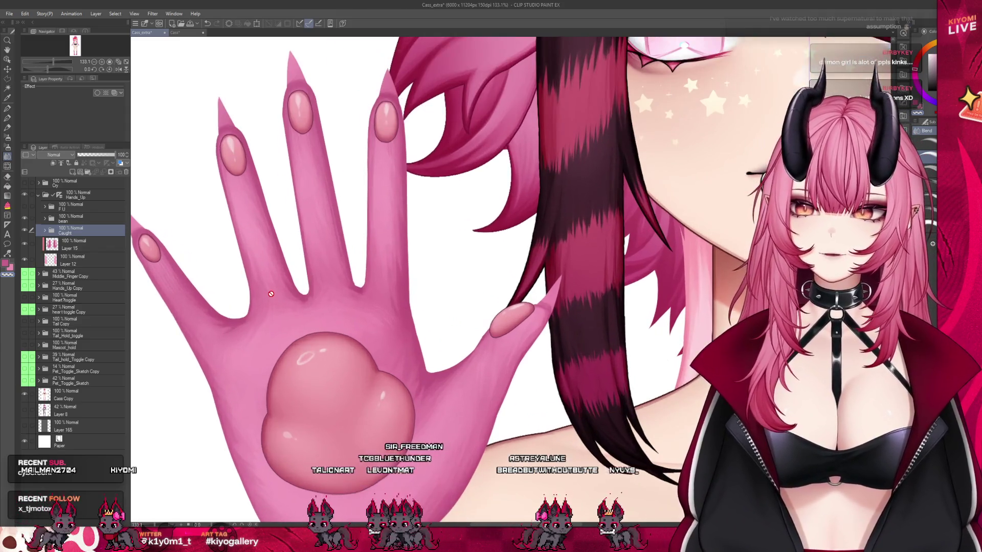
left_click(23, 245)
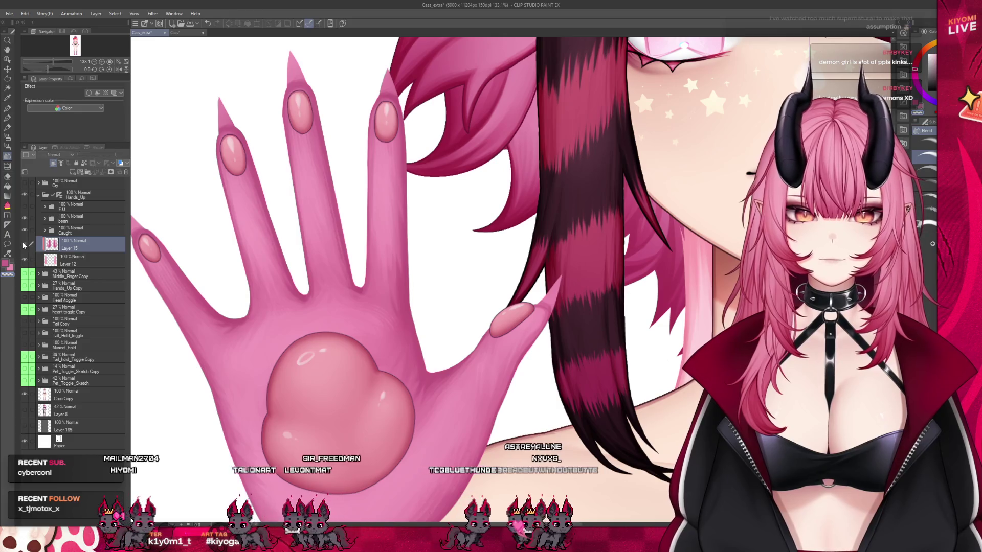
key("b")
Zoom out to see both raised arms and make the brush much larger.
scroll(235, 107, "down", 3)
scroll(284, 108, "down", 9)
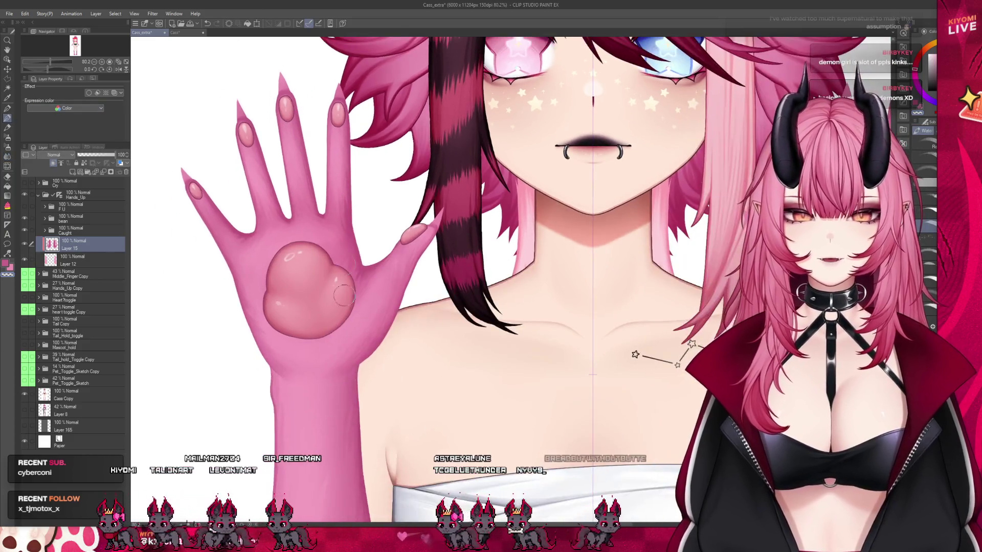
scroll(347, 345, "up", 6)
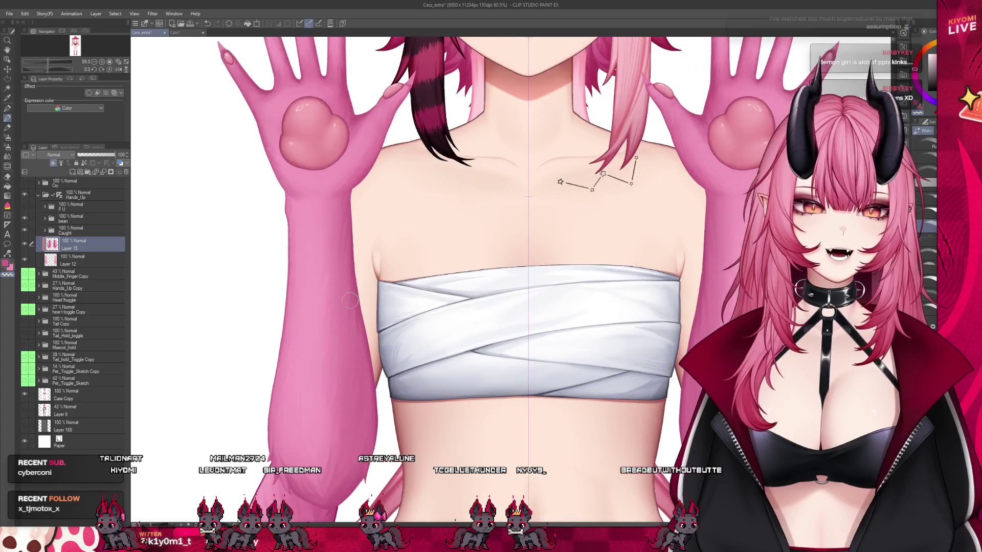
left_click_drag(352, 276, 342, 275)
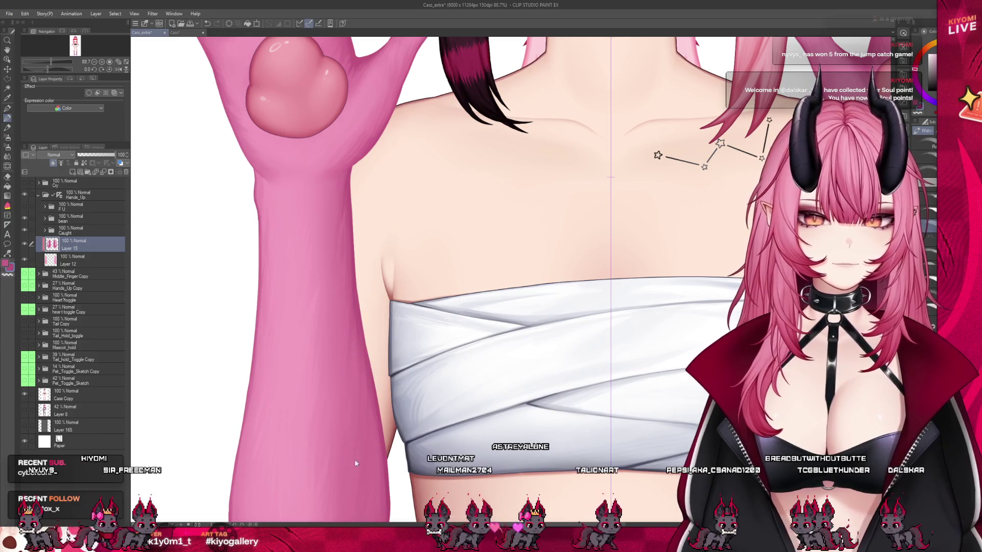
Adjust the brush size up and back down with the bracket keys.
scroll(319, 231, "down", 2)
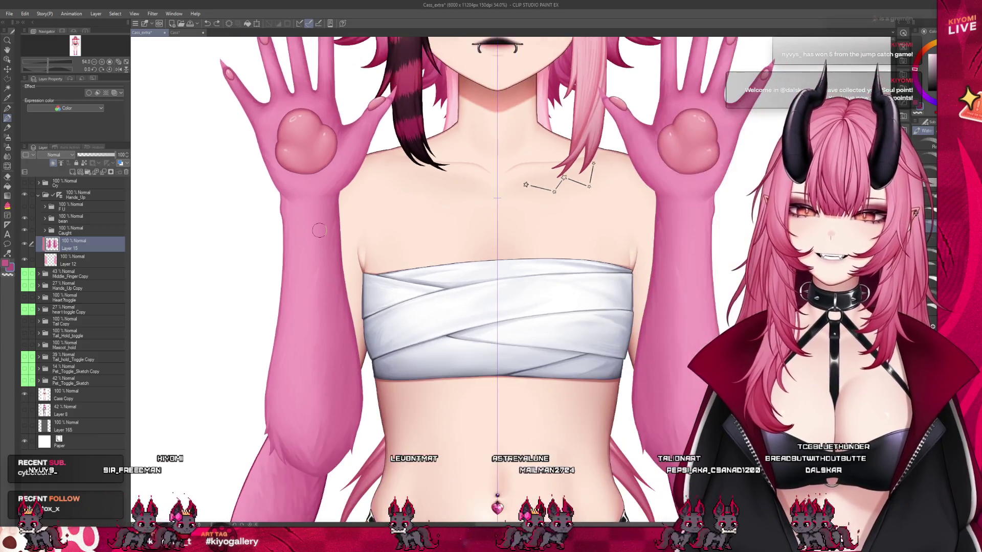
key("bracketright")
key("bracketright")
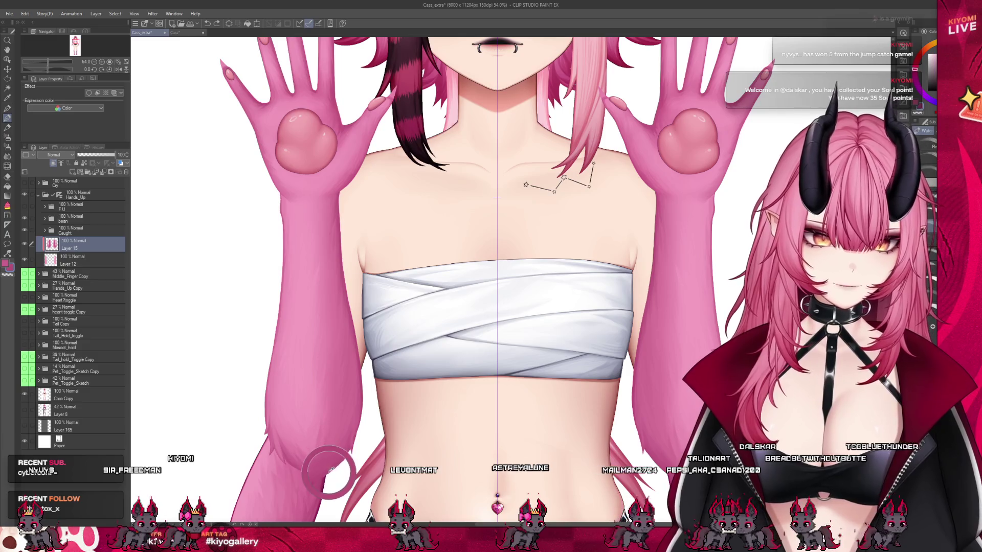
key("bracketleft")
key("bracketleft")
scroll(328, 452, "up", 2)
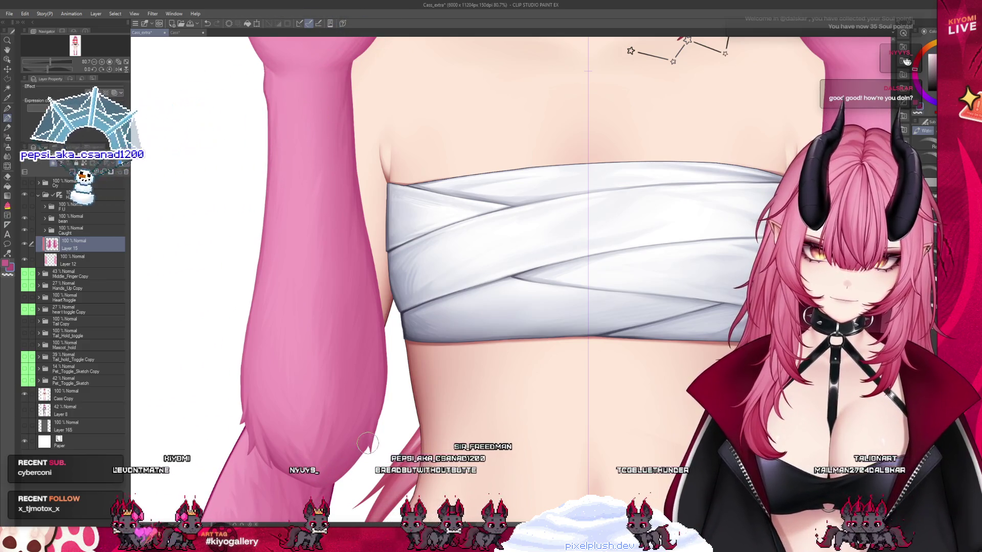
scroll(274, 439, "up", 2)
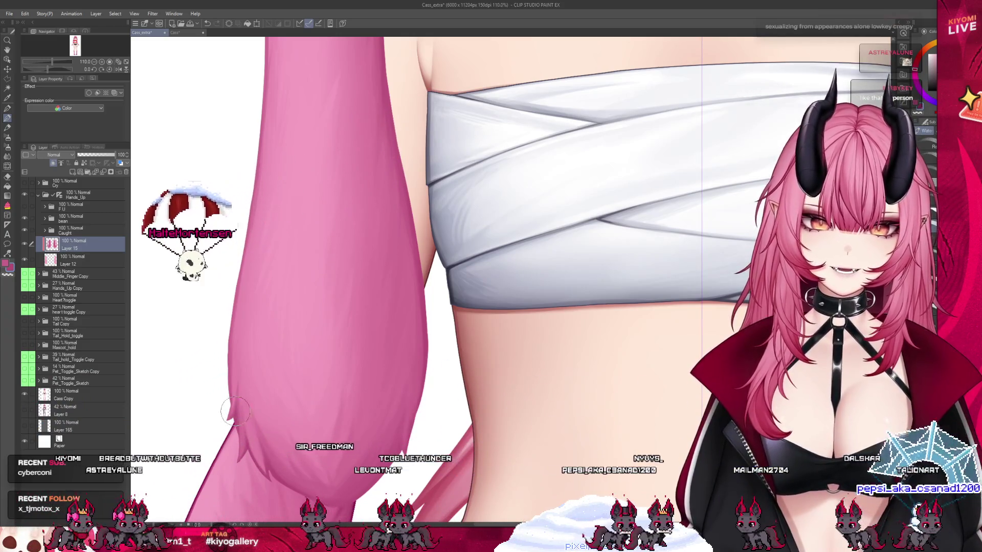
Paint fur strokes along the lower arm's edge, then undo the last one.
left_click_drag(233, 410, 225, 430)
key("ctrl+z")
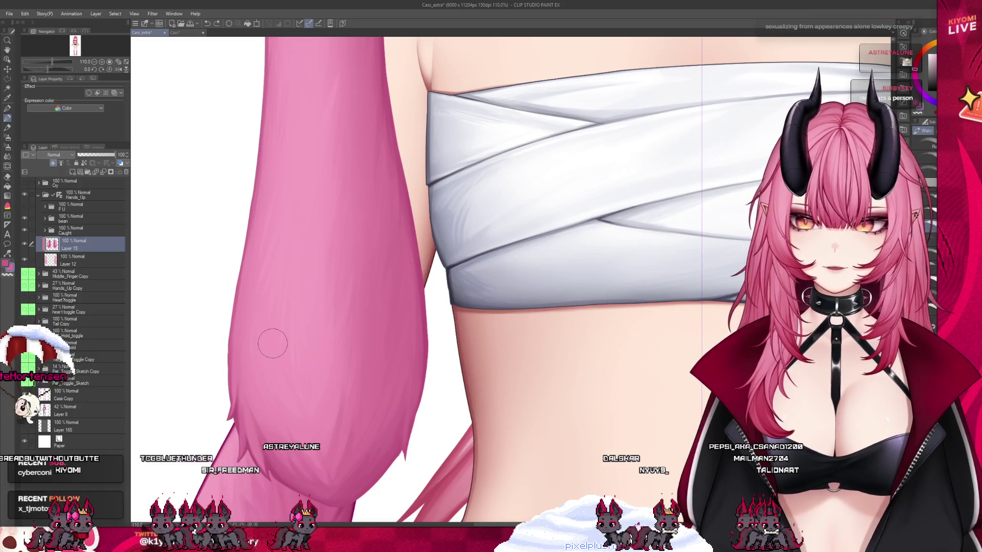
scroll(276, 461, "down", 3)
scroll(276, 468, "down", 3)
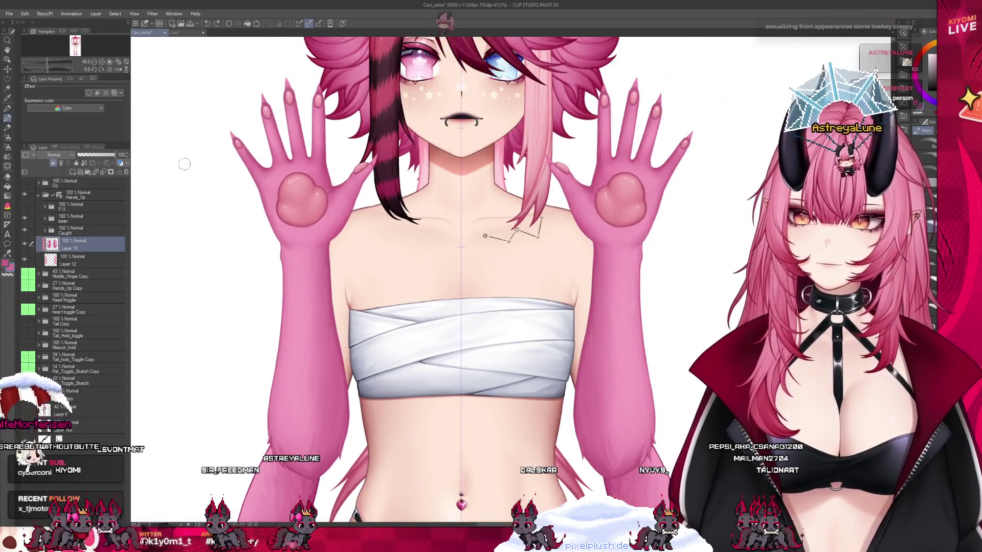
scroll(323, 156, "up", 1)
scroll(322, 150, "up", 4)
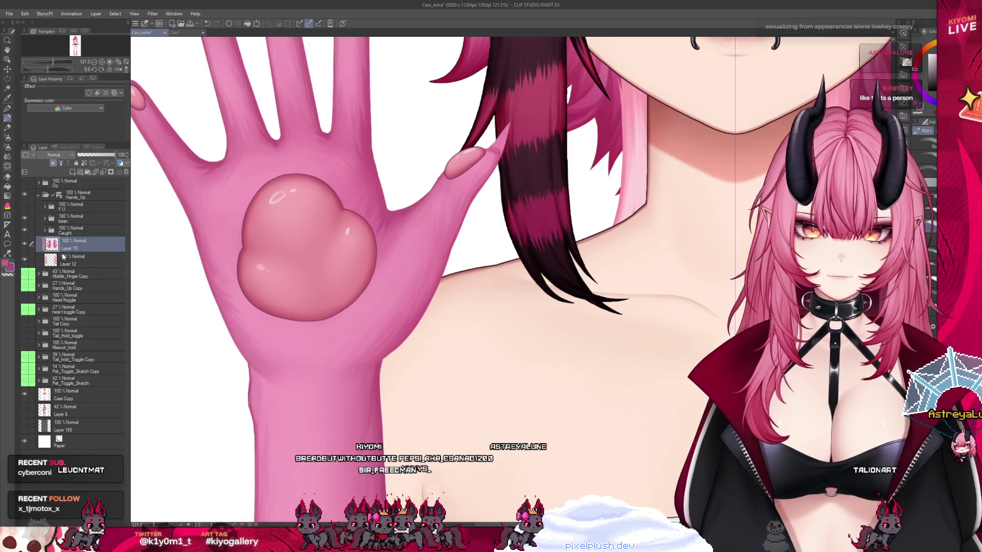
Erase the stray light-pink lines at the wrist edge on Layer 12, then return to Layer 15.
left_click(67, 259)
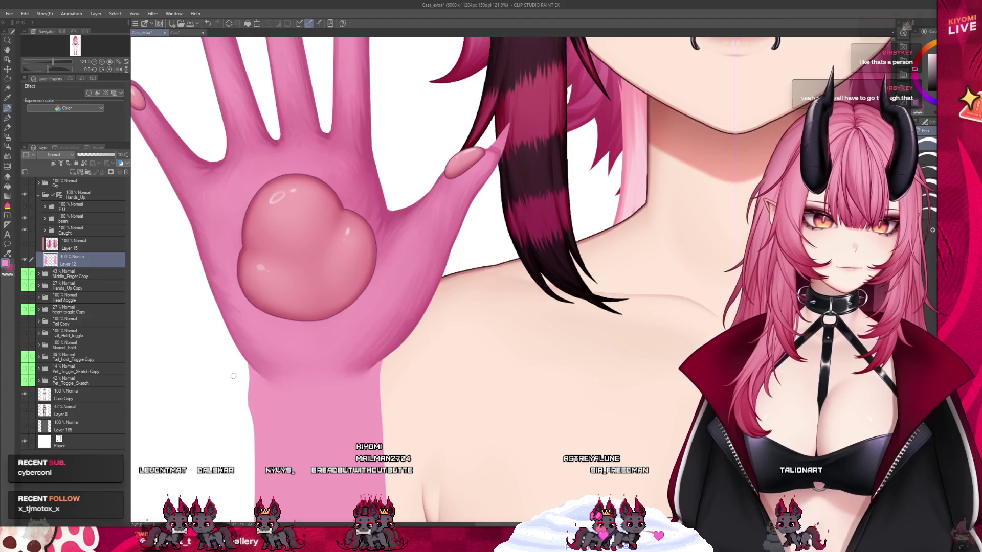
scroll(233, 376, "up", 5)
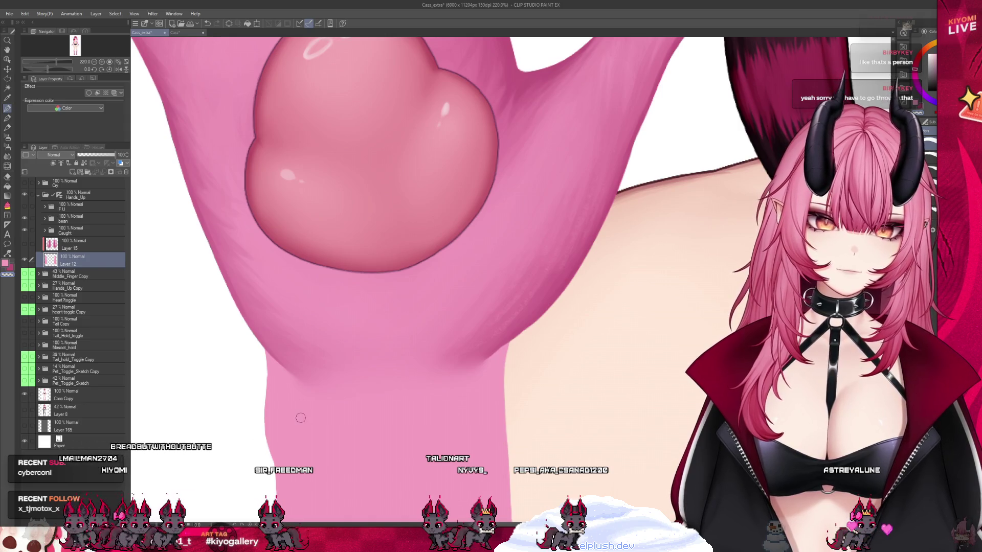
scroll(300, 418, "down", 2)
left_click_drag(267, 352, 266, 381)
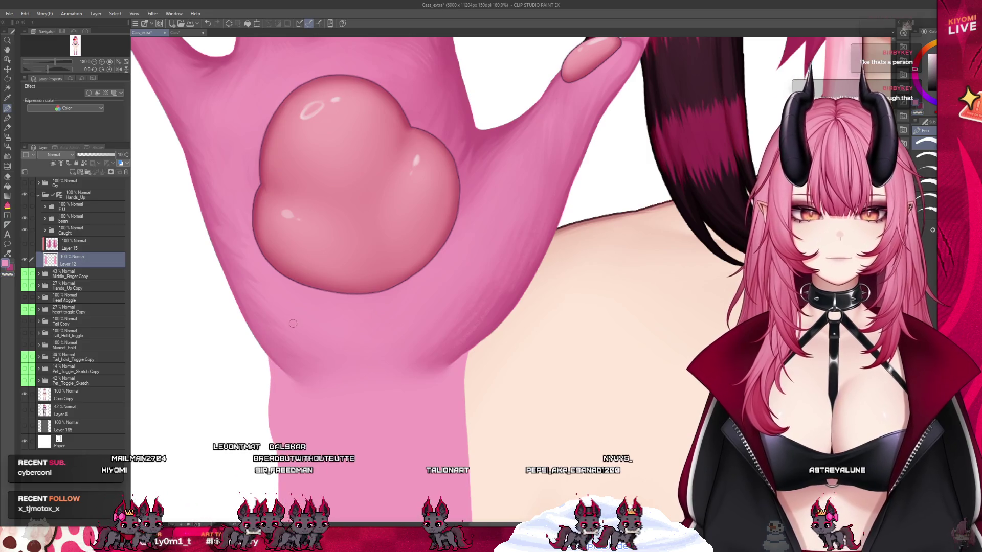
scroll(261, 302, "down", 2)
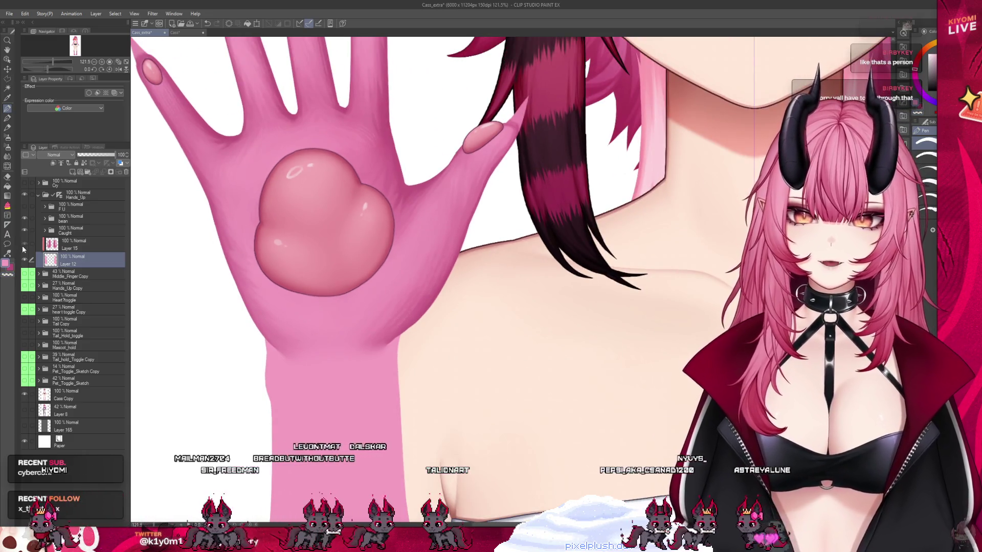
left_click(23, 244)
scroll(315, 246, "down", 3)
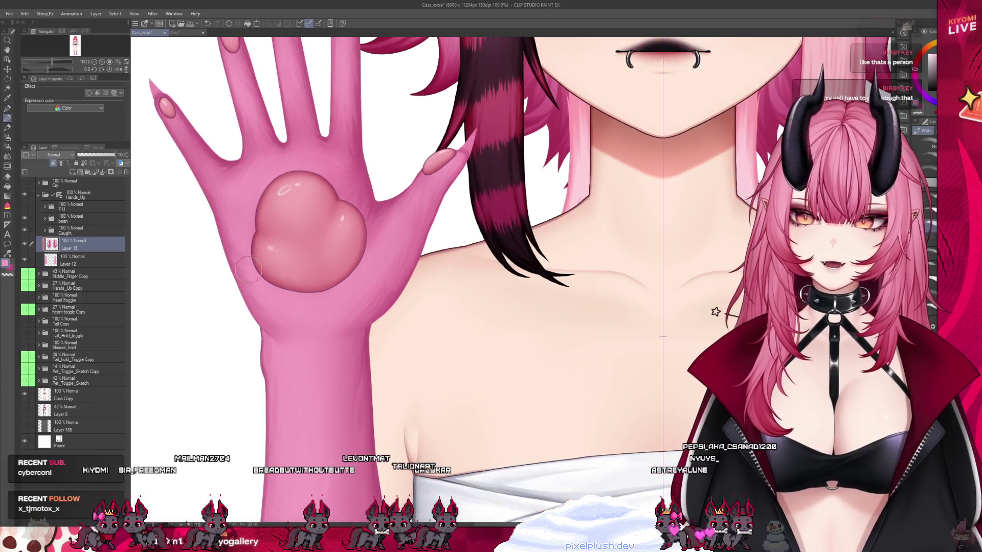
scroll(399, 304, "down", 3)
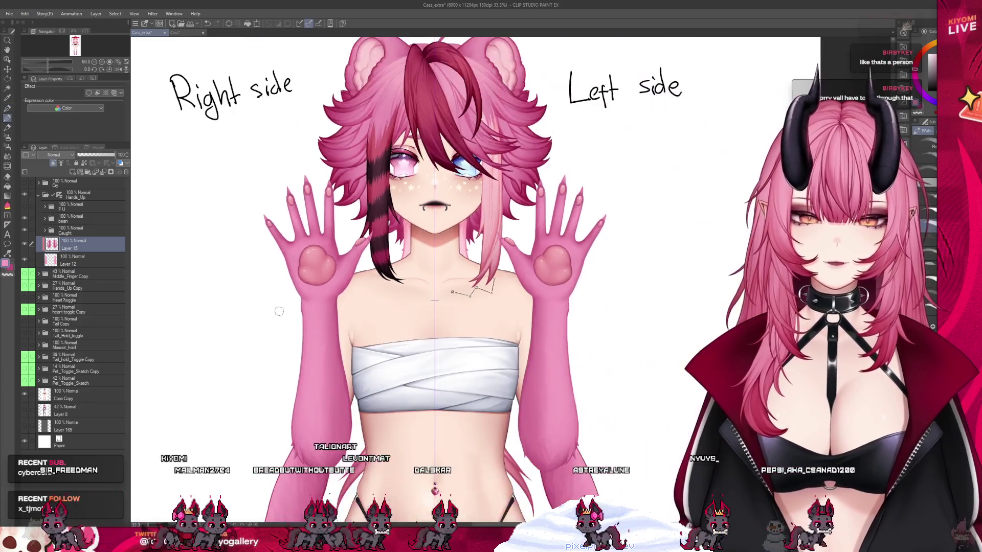
Shade a darker strip along the right fur edge of the left arm.
scroll(328, 361, "up", 3)
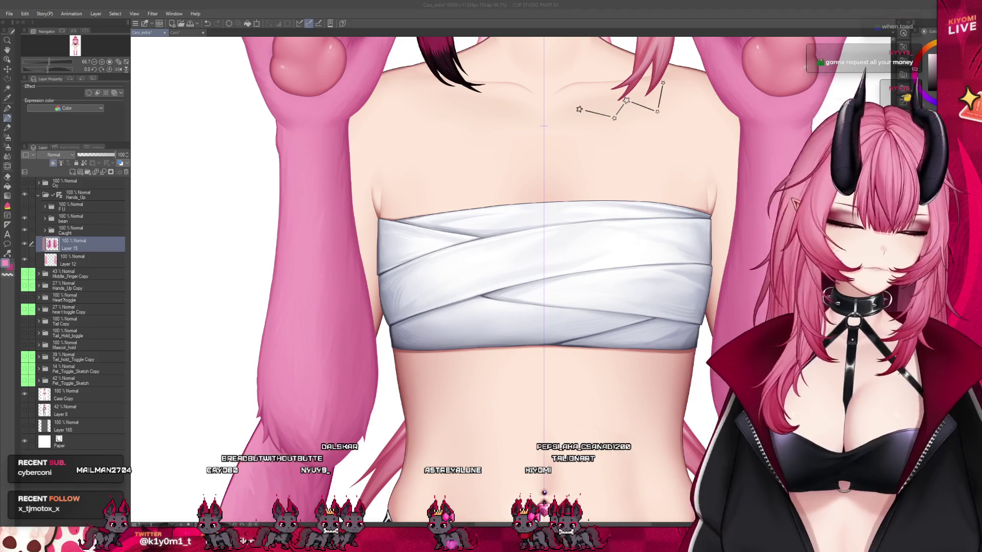
scroll(256, 417, "up", 3)
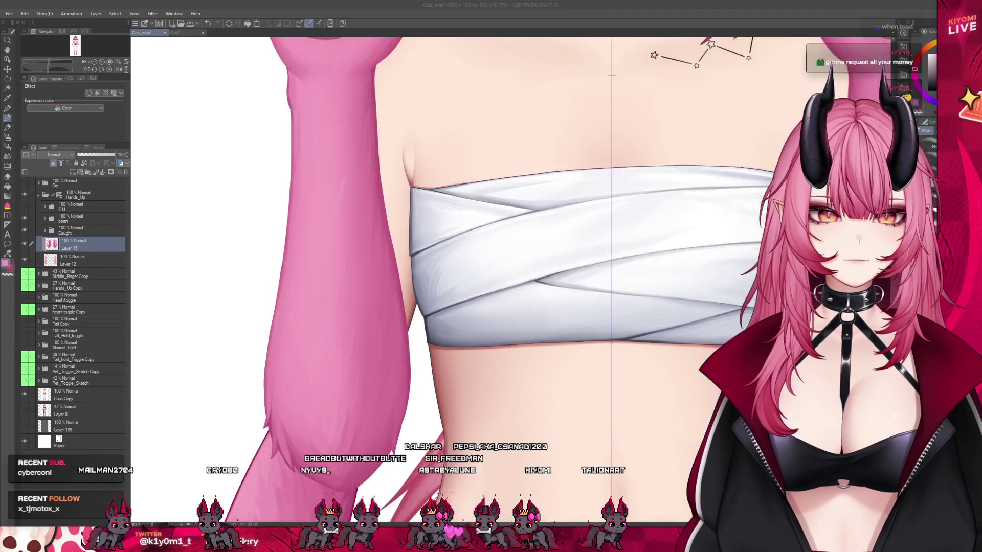
scroll(358, 307, "up", 1)
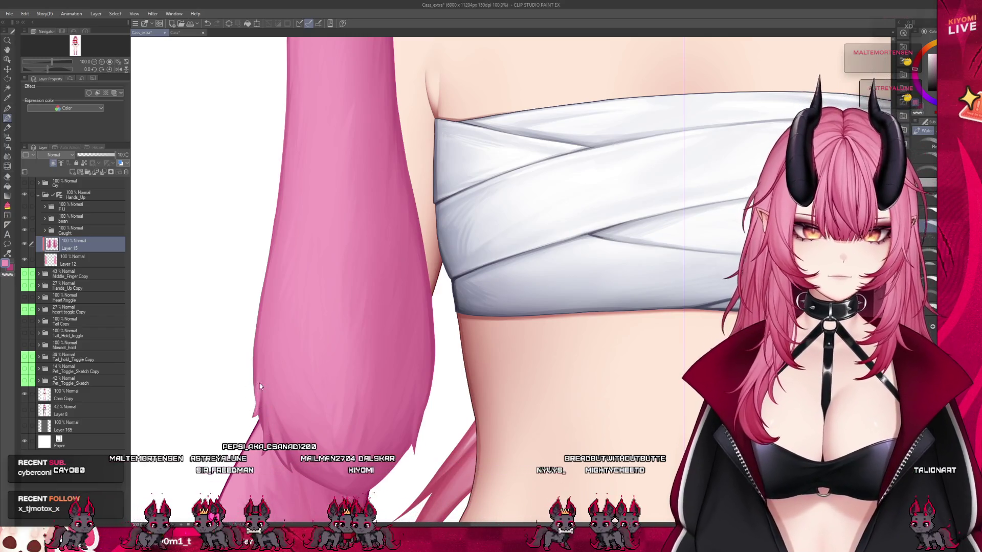
scroll(335, 338, "up", 3)
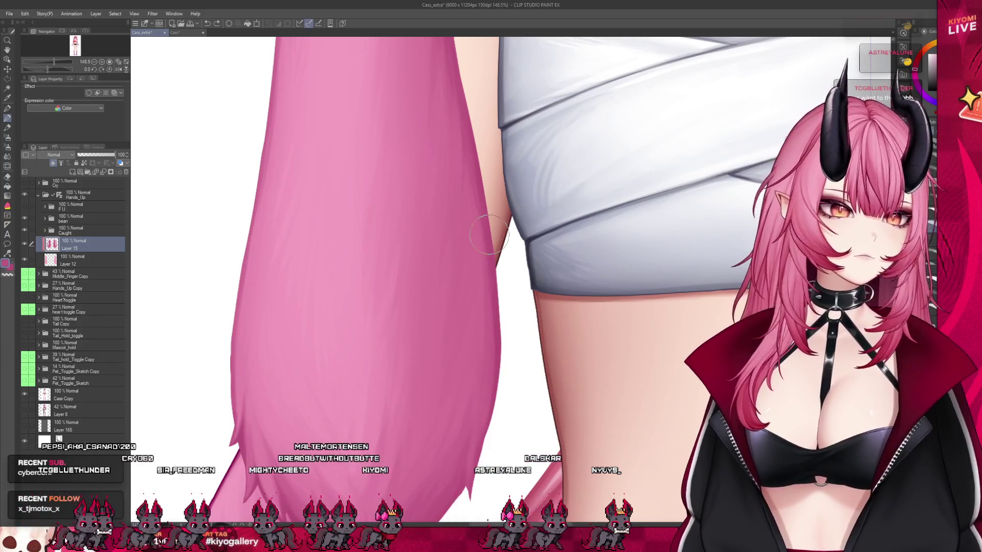
left_click_drag(486, 271, 485, 343)
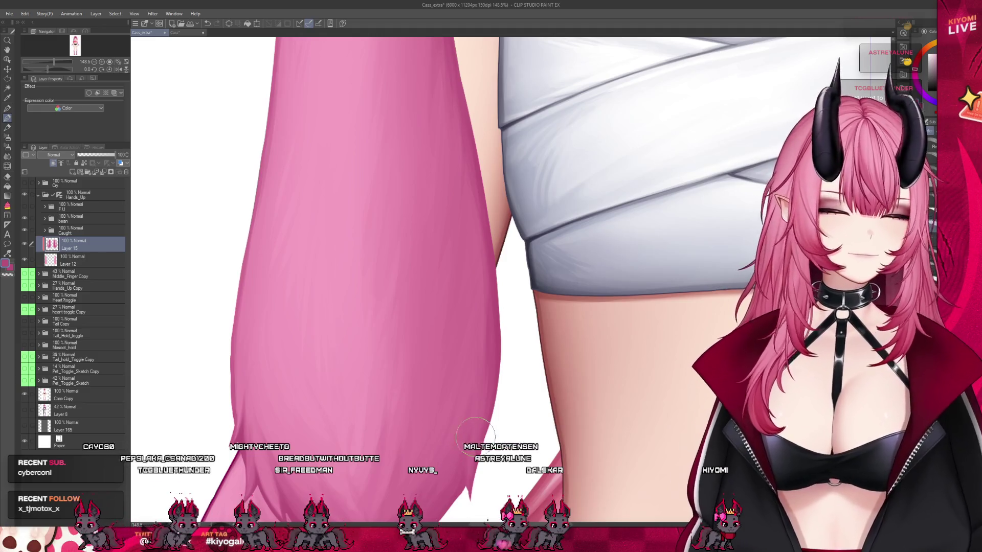
Paint a lighter stroke running down the left arm.
scroll(348, 430, "down", 1)
scroll(342, 415, "down", 3)
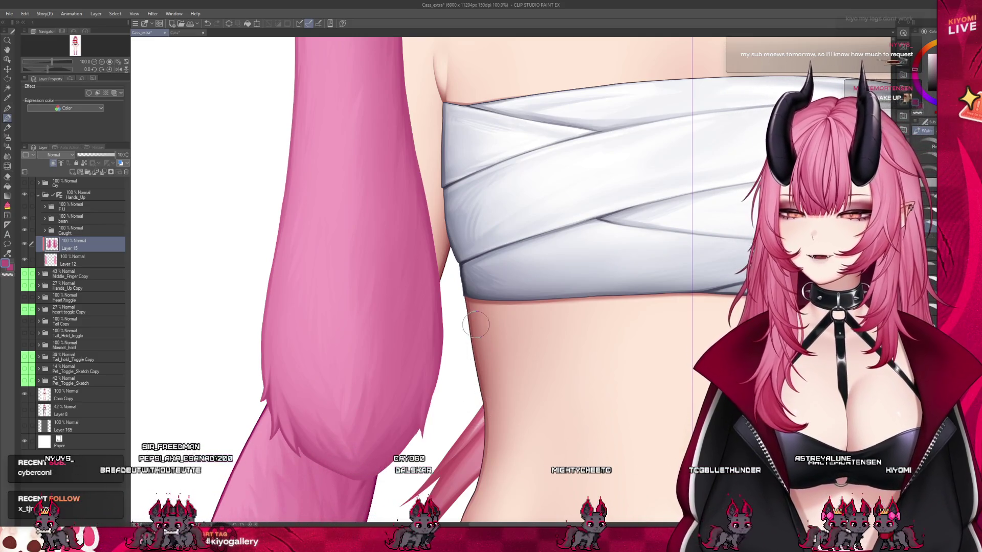
scroll(477, 342, "down", 1)
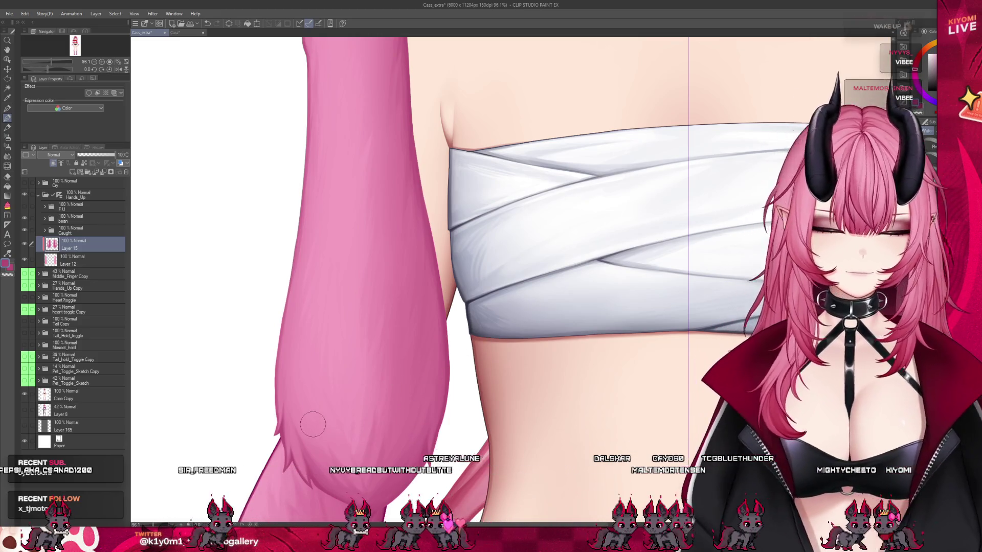
scroll(304, 423, "up", 2)
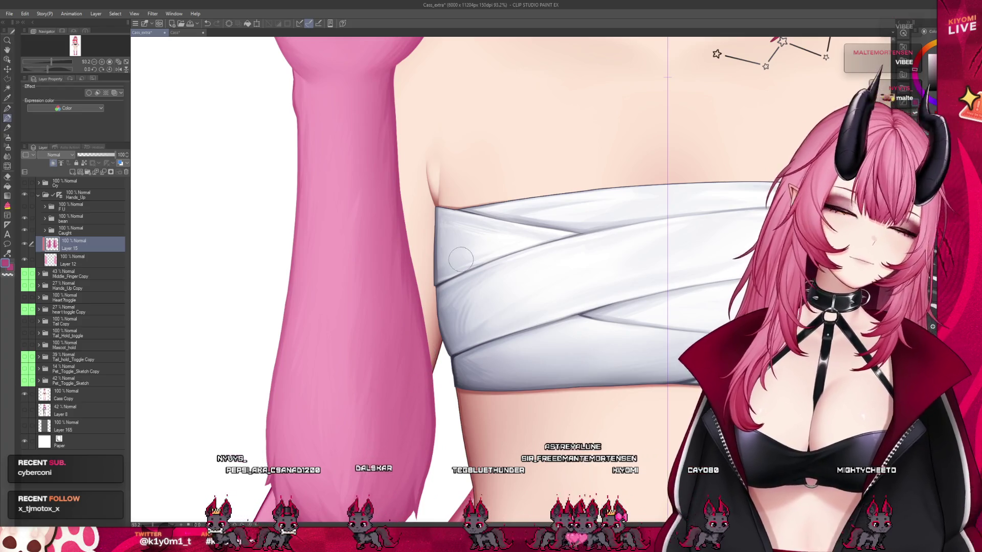
scroll(322, 284, "down", 5)
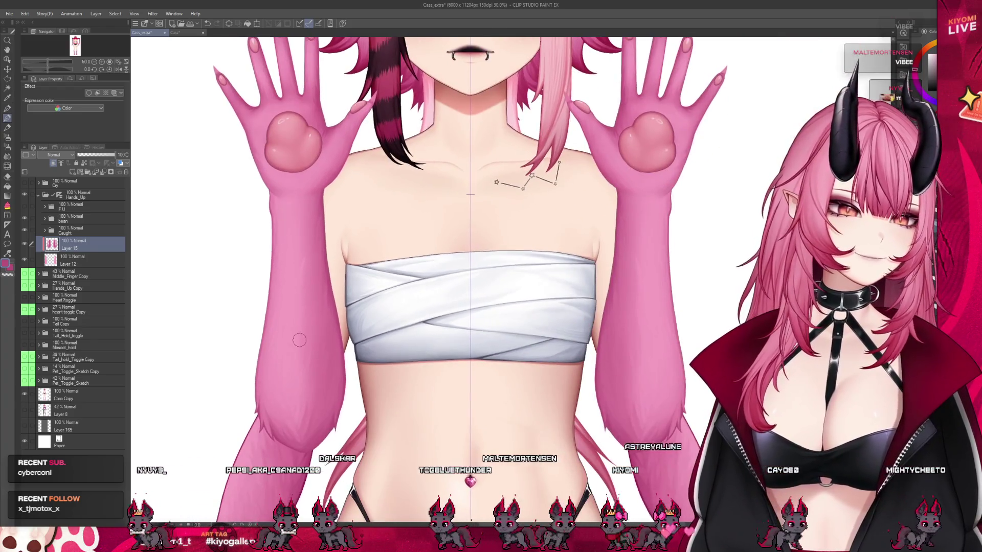
scroll(332, 197, "up", 2)
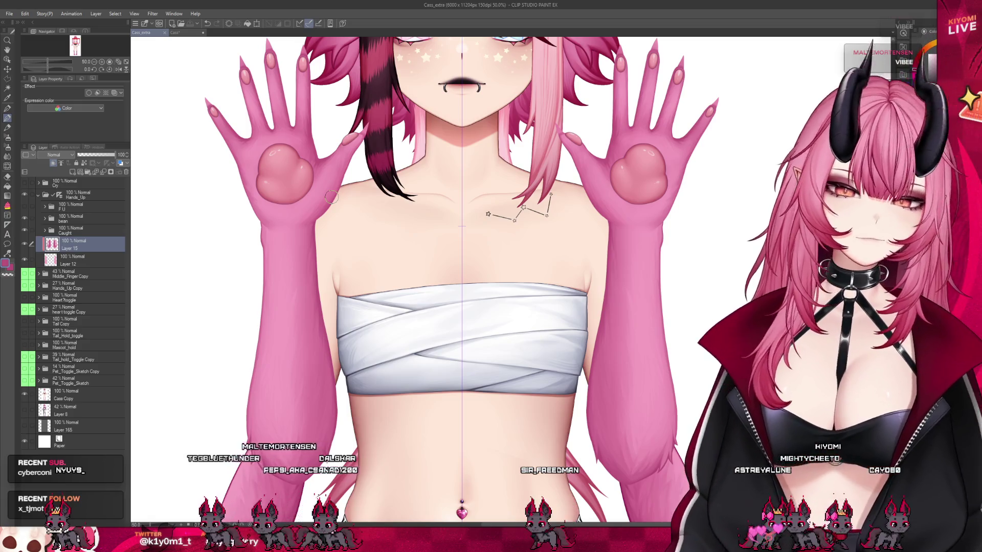
scroll(276, 225, "up", 4)
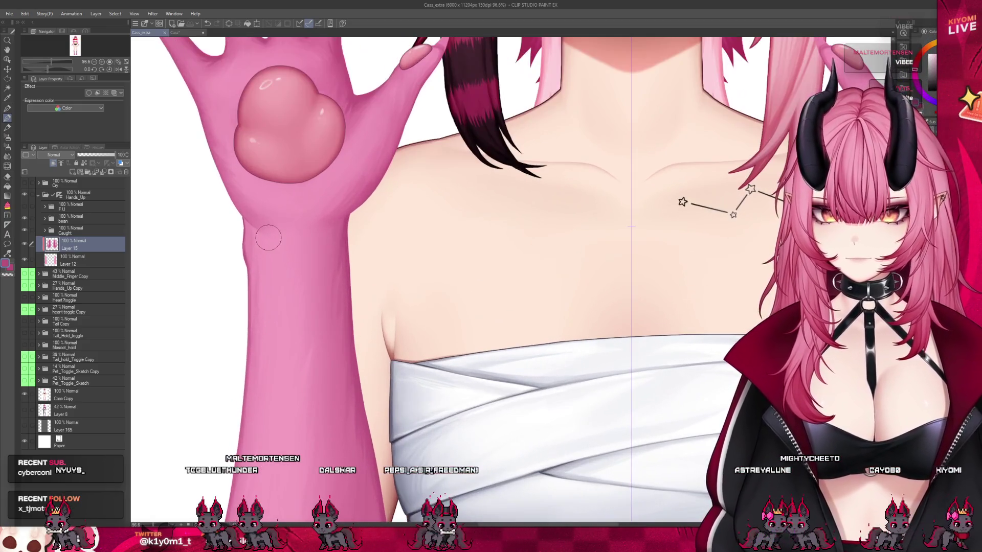
left_click_drag(268, 238, 292, 399)
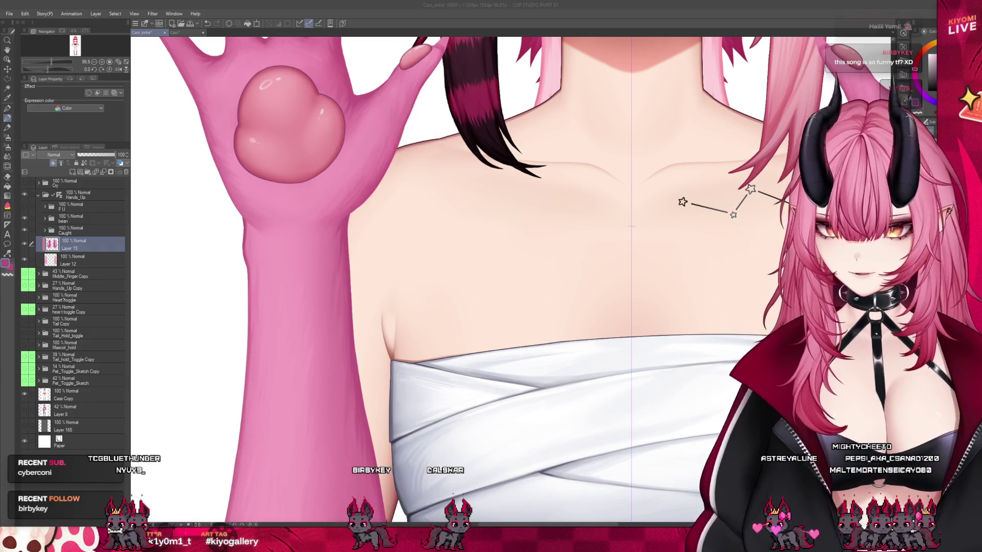
left_click(318, 338)
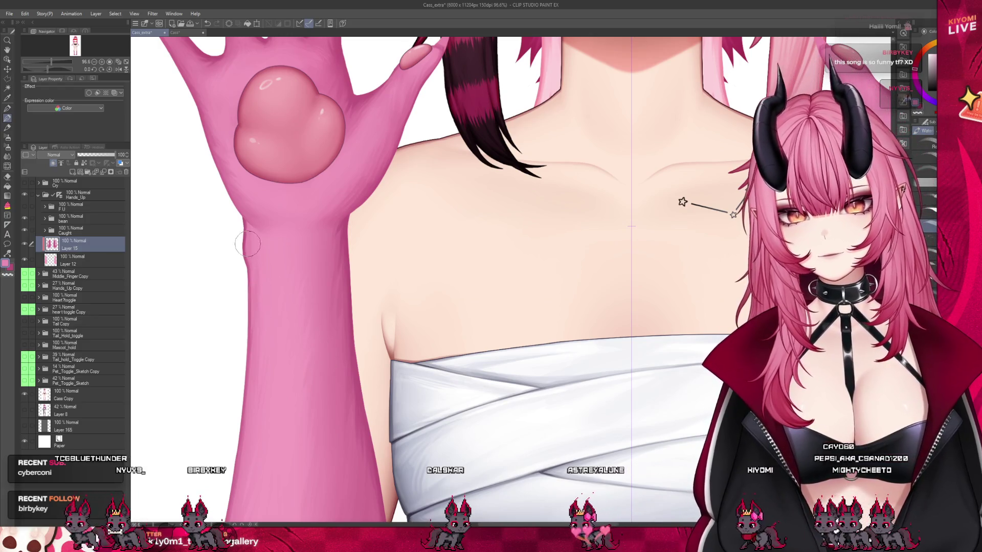
key("ctrl+z")
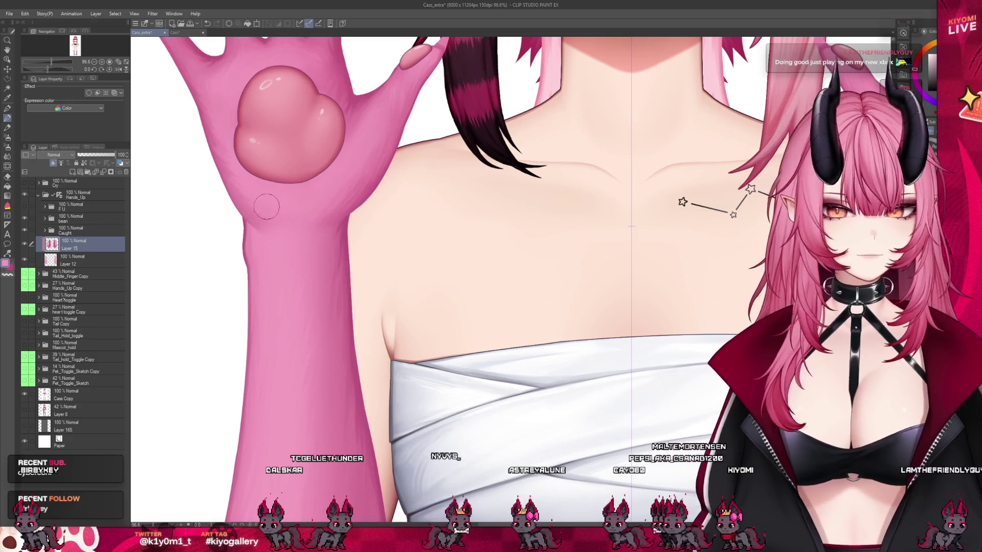
scroll(328, 257, "down", 5)
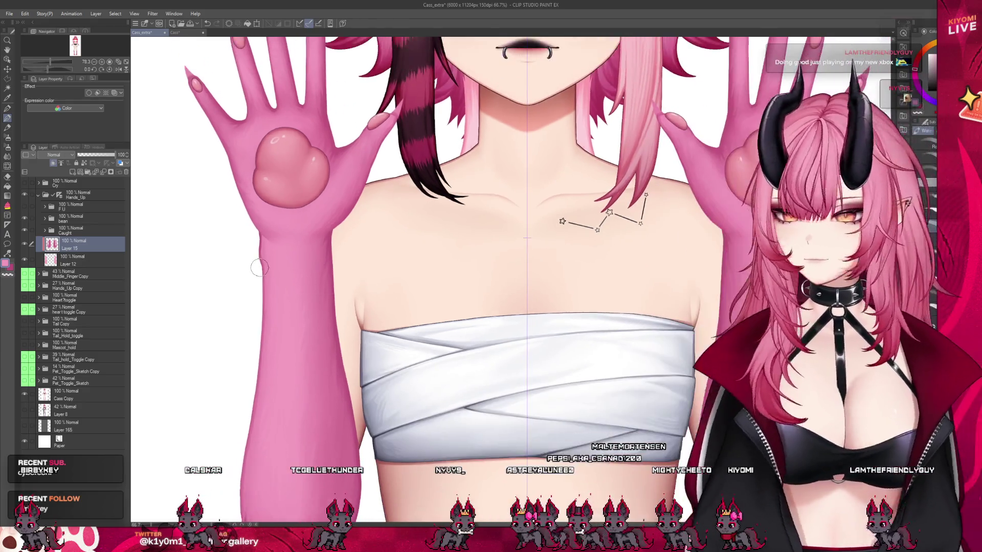
scroll(261, 268, "down", 2)
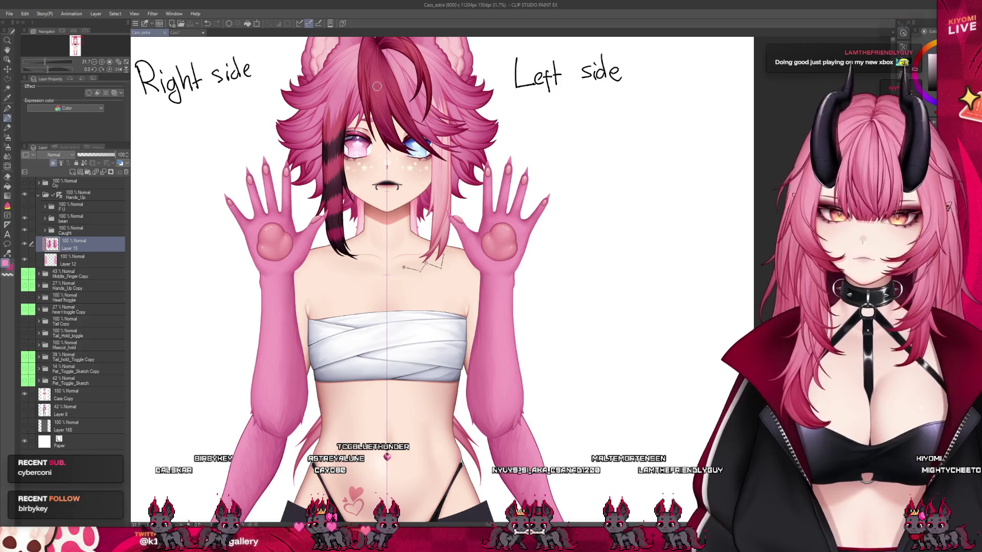
Set the bean folder's border effect thickness to 2.0.
scroll(238, 156, "up", 5)
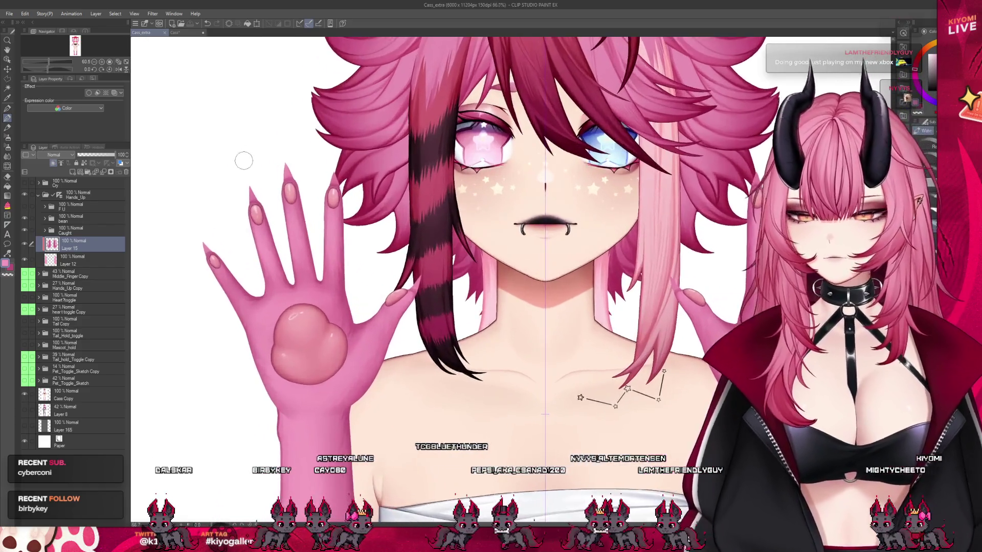
scroll(245, 161, "up", 5)
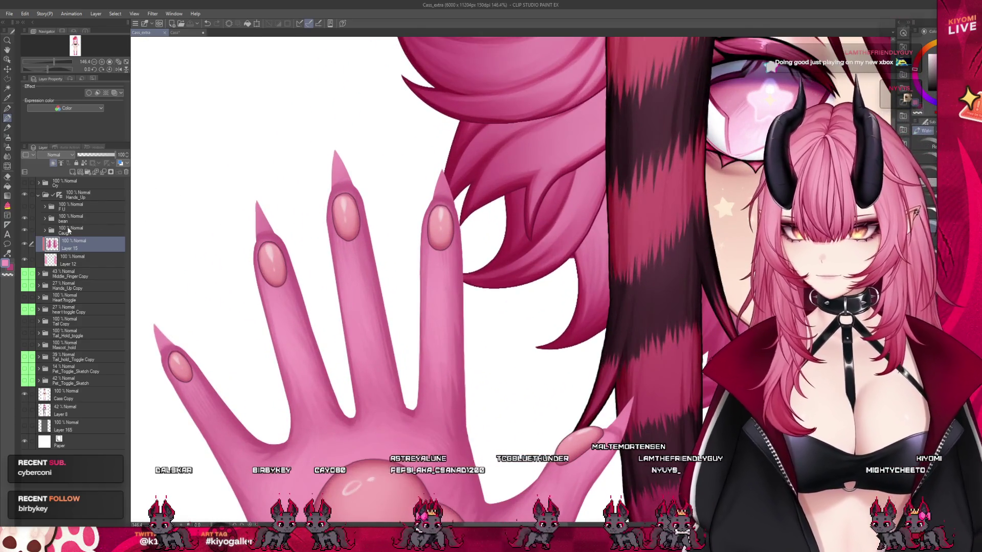
left_click(74, 217)
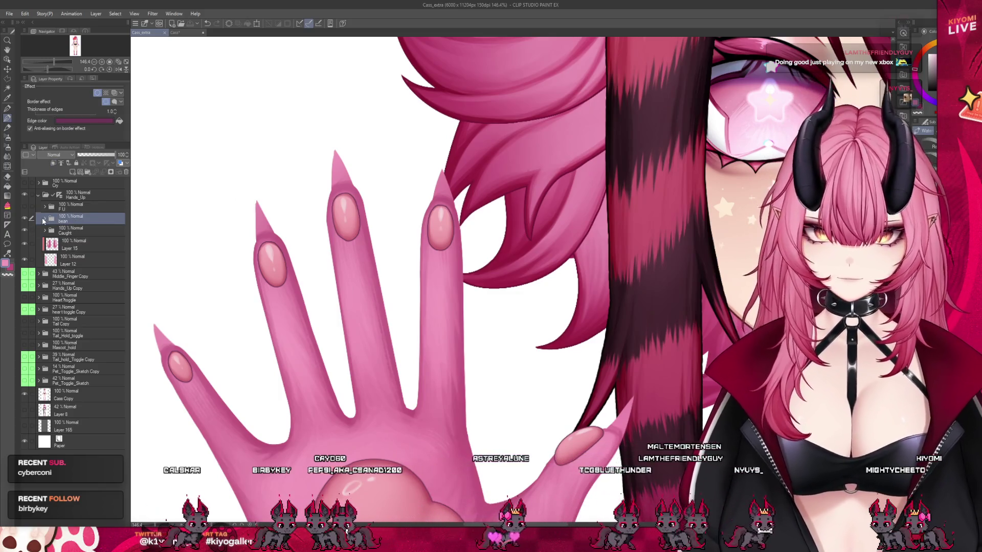
left_click(116, 111)
Turn on a dark border effect for the Caught hand folder and save the file.
left_click(70, 232)
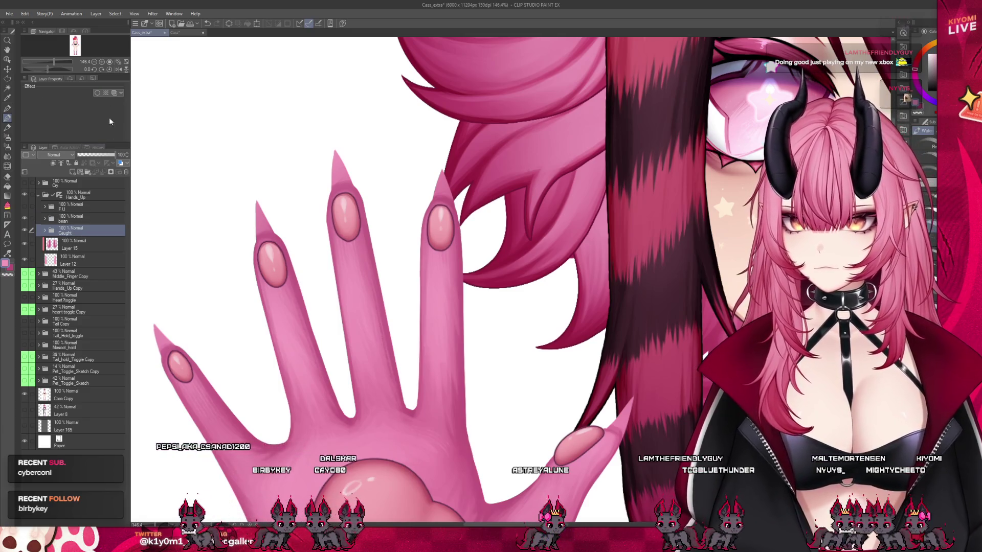
left_click(97, 93)
scroll(288, 151, "down", 4)
scroll(333, 269, "up", 3)
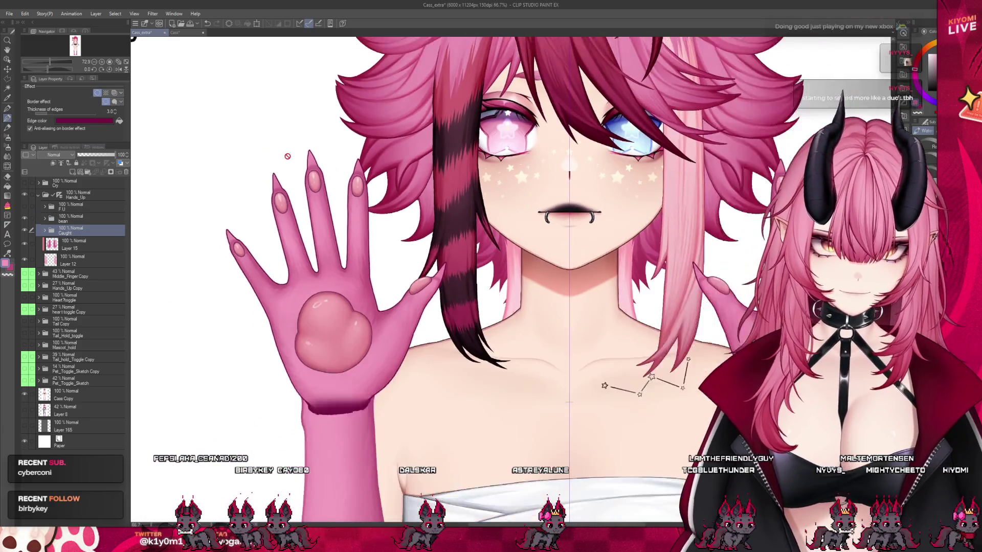
scroll(333, 269, "down", 2)
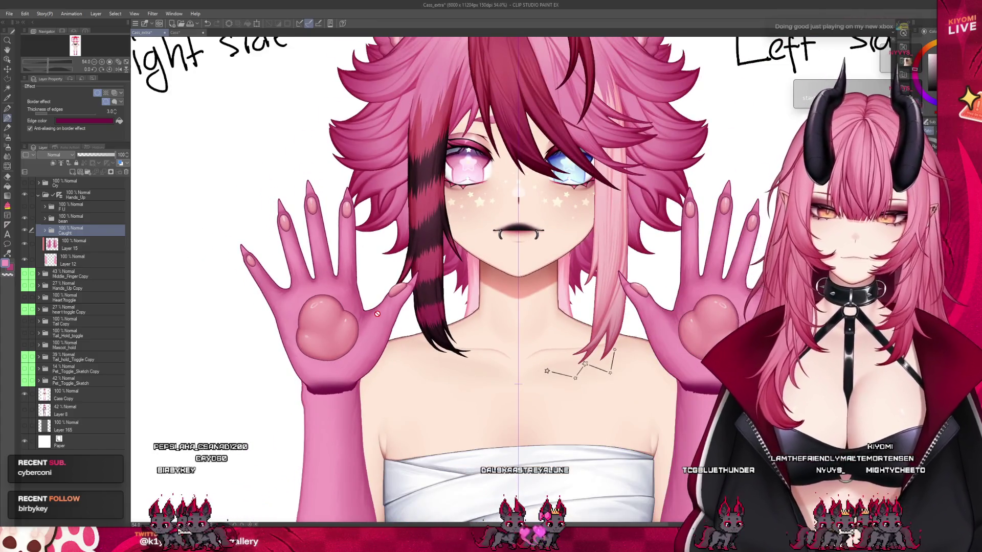
scroll(377, 314, "up", 1)
key("ctrl+s")
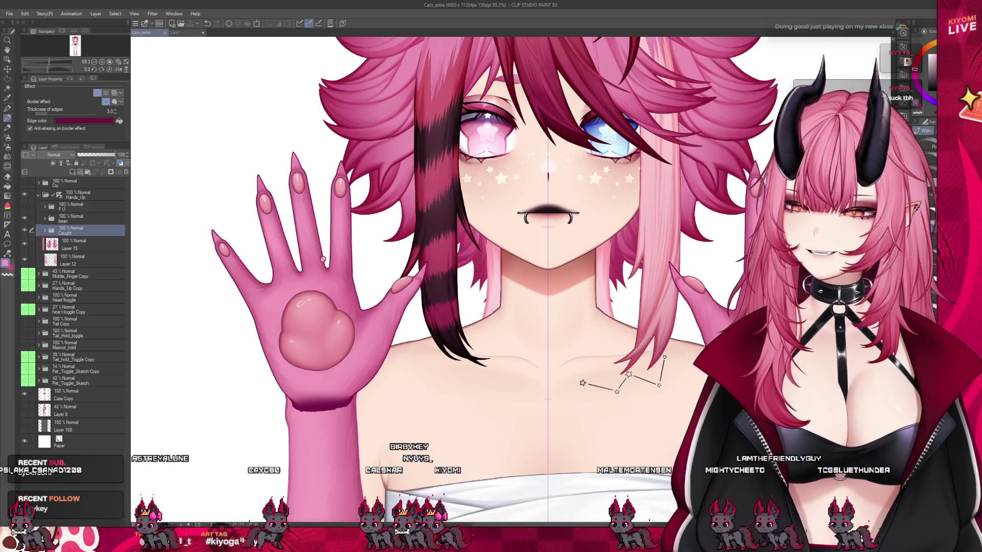
scroll(303, 247, "up", 2)
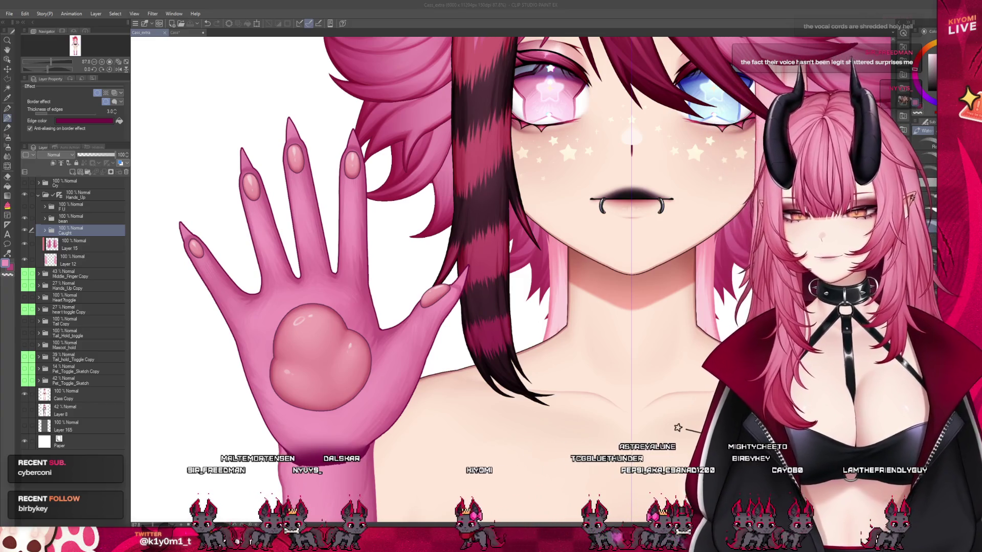
scroll(447, 269, "down", 5)
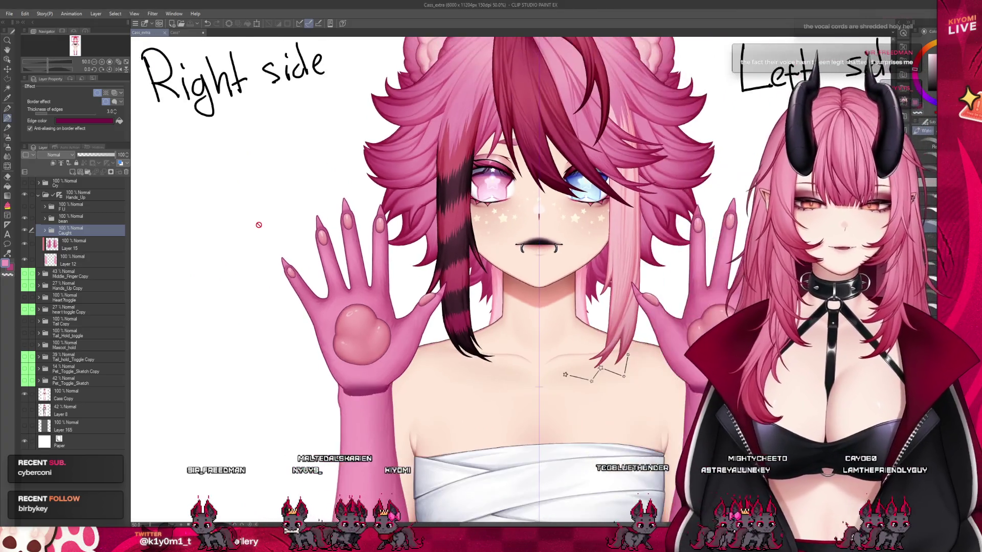
scroll(447, 269, "up", 2)
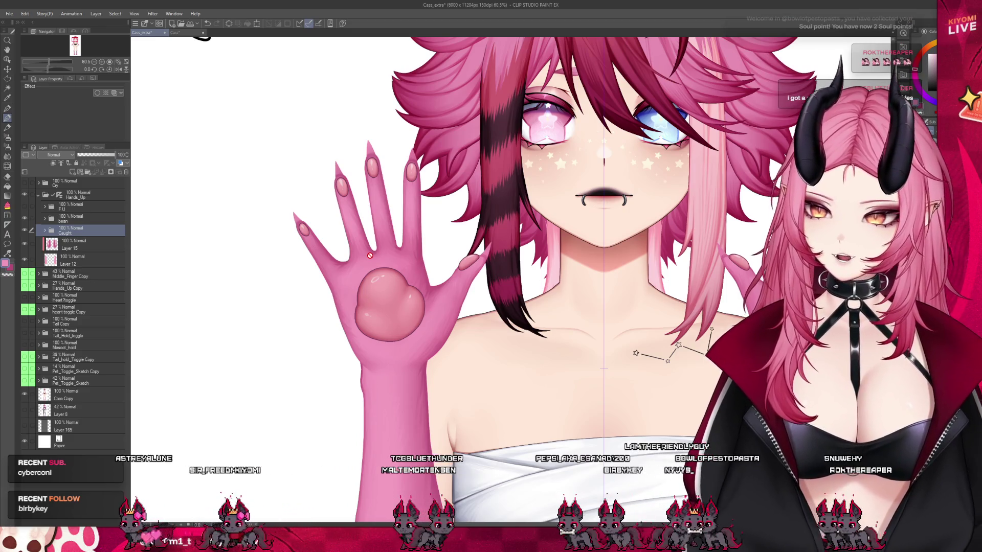
scroll(389, 225, "up", 5)
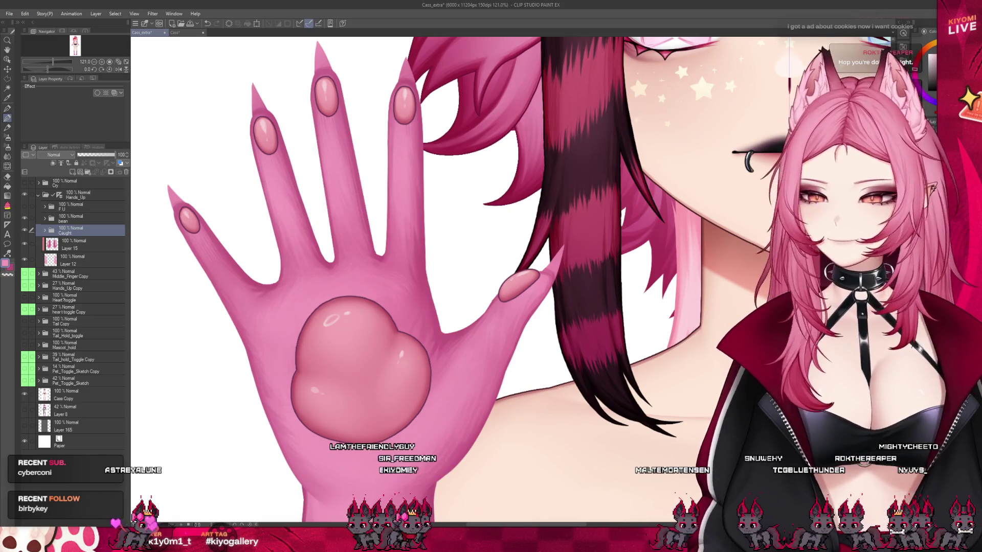
scroll(420, 236, "down", 2)
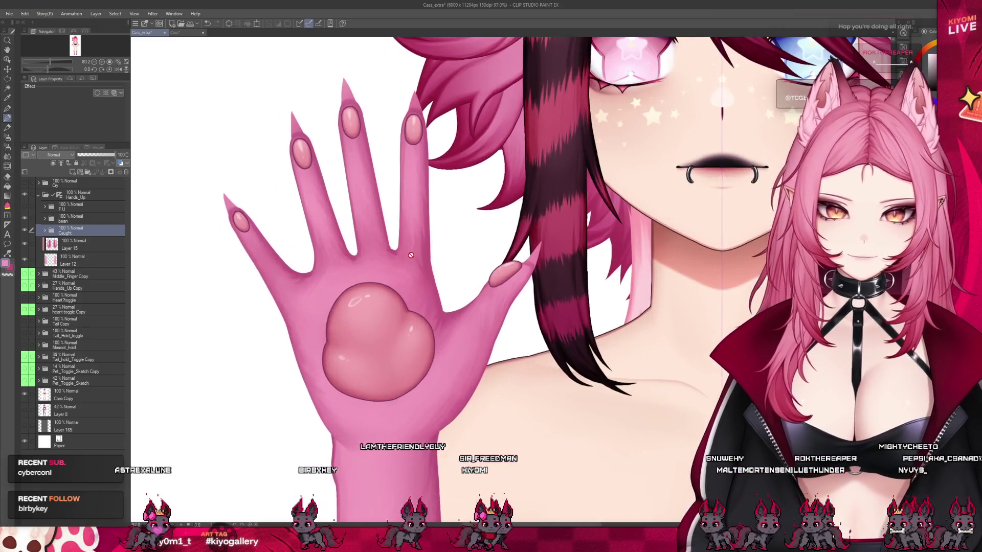
left_click(27, 247)
scroll(259, 165, "down", 3)
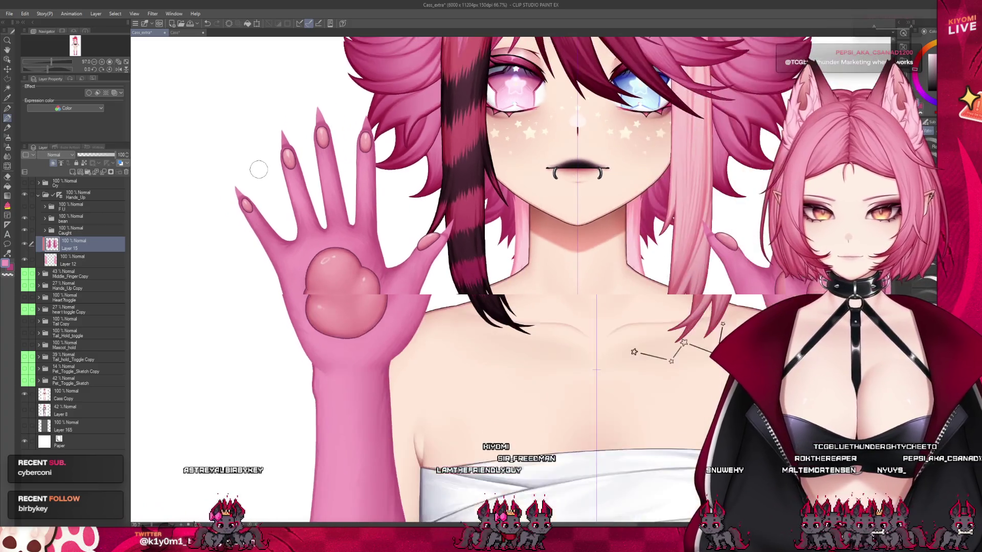
scroll(316, 348, "up", 2)
scroll(317, 348, "up", 1)
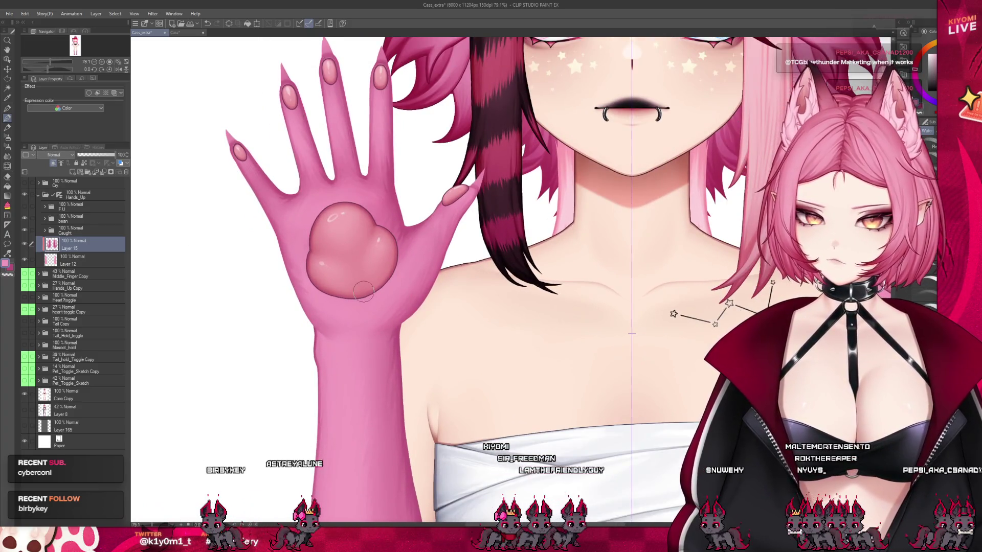
scroll(391, 349, "up", 1)
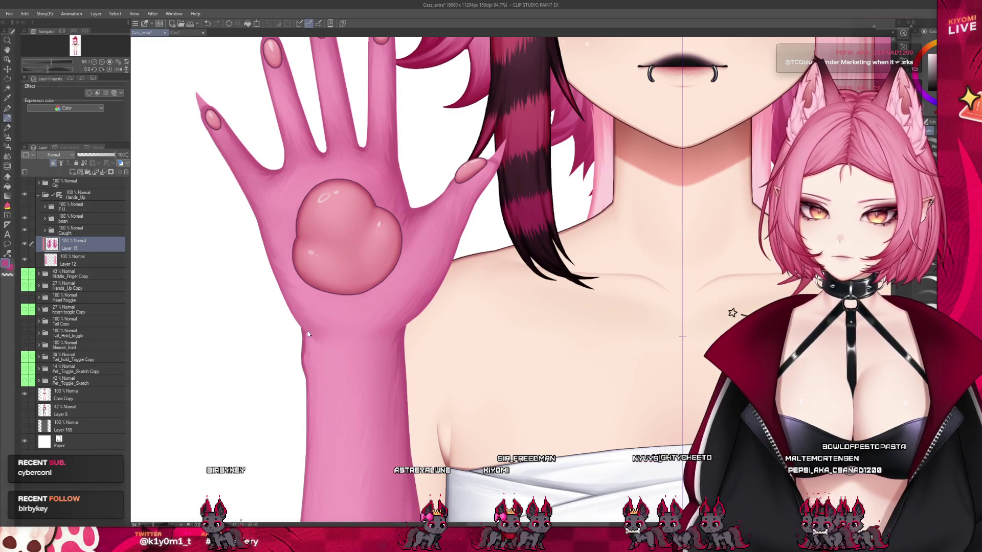
left_click_drag(368, 353, 417, 391)
key("ctrl+z")
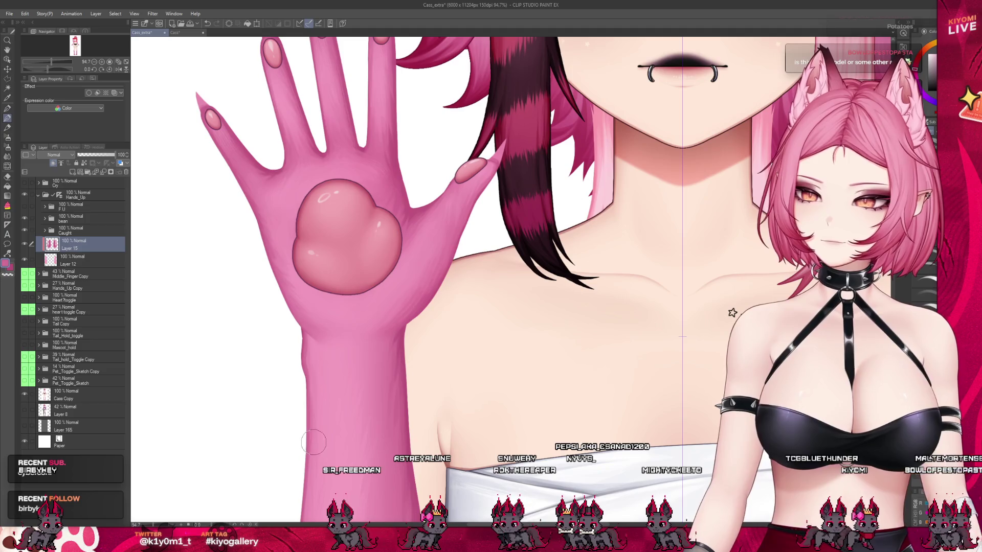
scroll(304, 286, "down", 3)
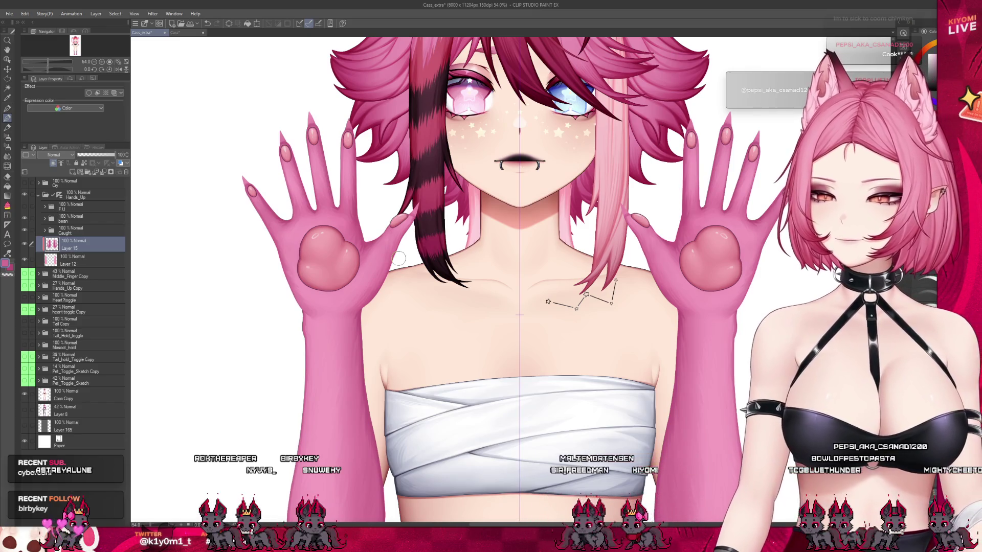
Expand the Caught folder to list Layers 14 and 13, and select Layer 13.
scroll(243, 130, "up", 5)
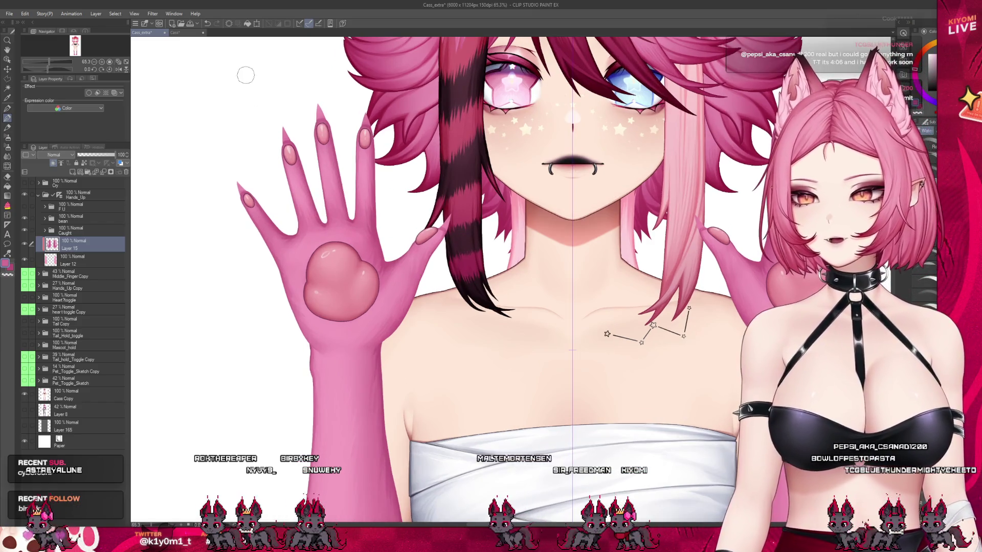
scroll(242, 130, "up", 3)
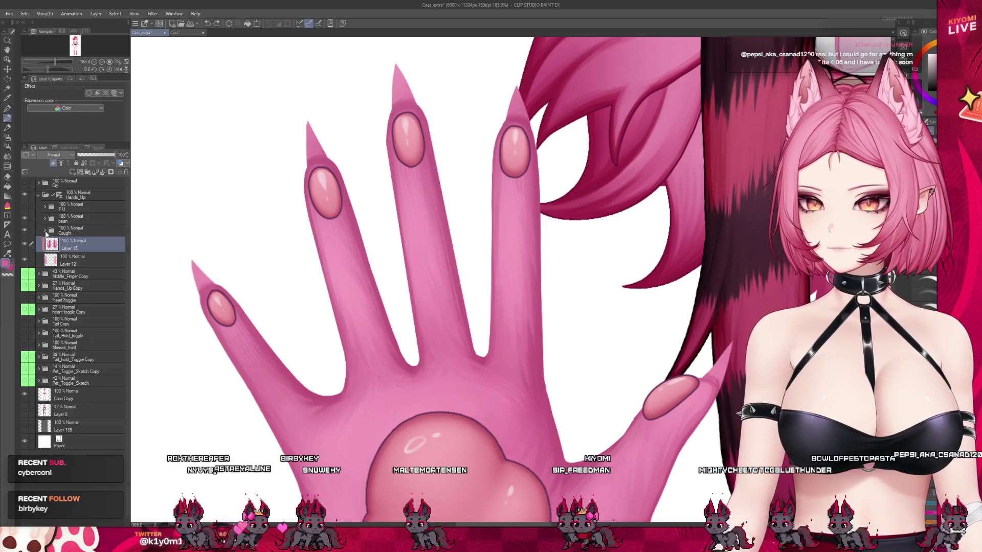
left_click(45, 231)
left_click(81, 259)
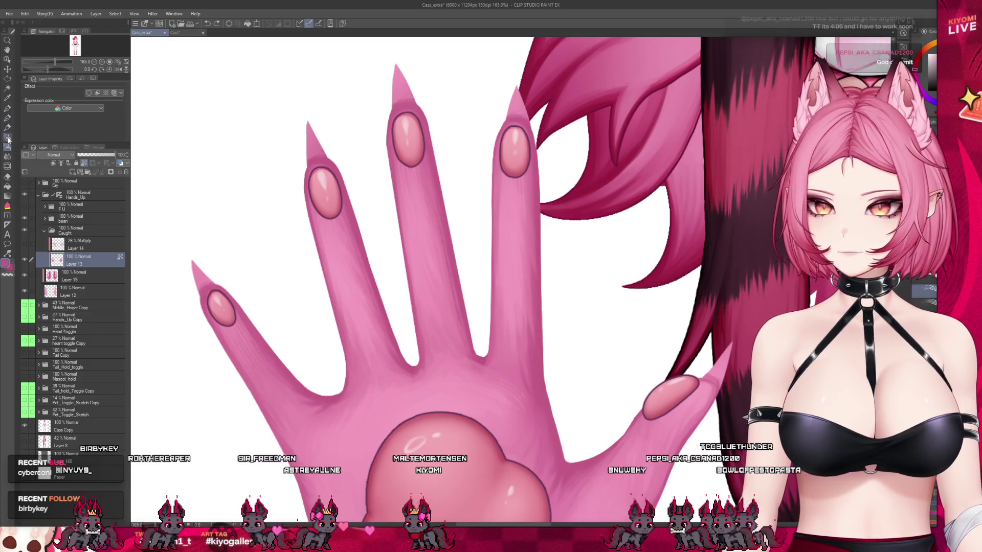
Try a darker fur-texture brush stroke across the palm, undo it, and change tools.
key("b")
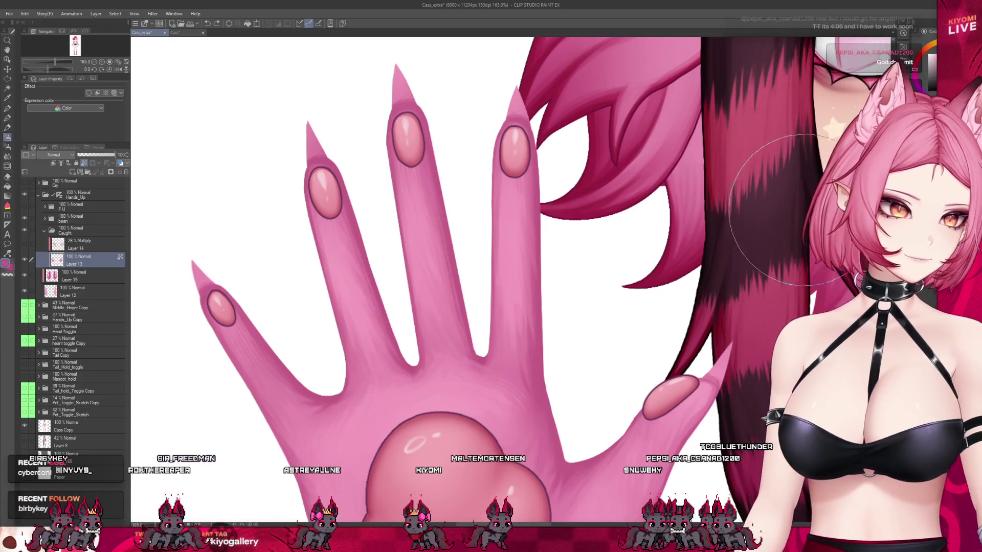
left_click_drag(460, 353, 438, 416)
key("ctrl+z")
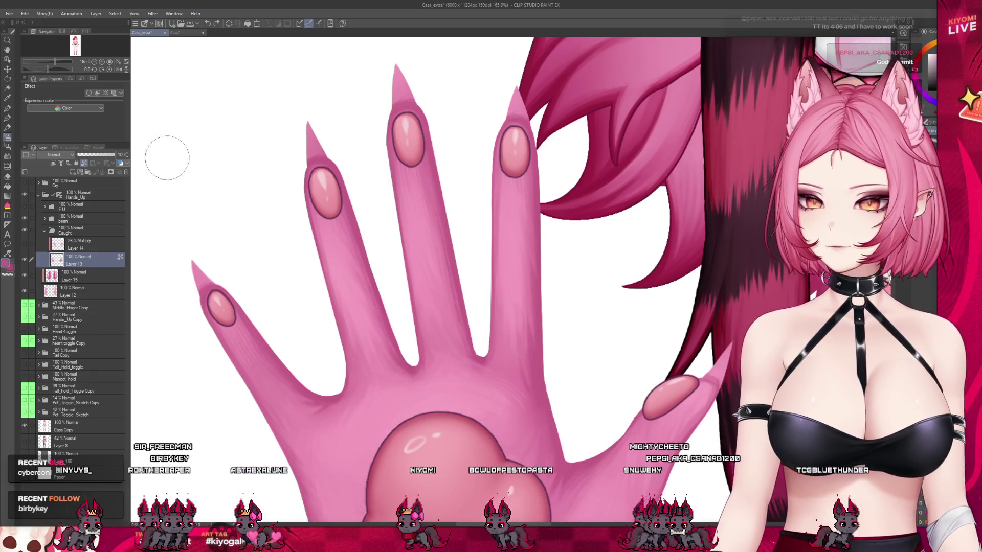
left_click(8, 127)
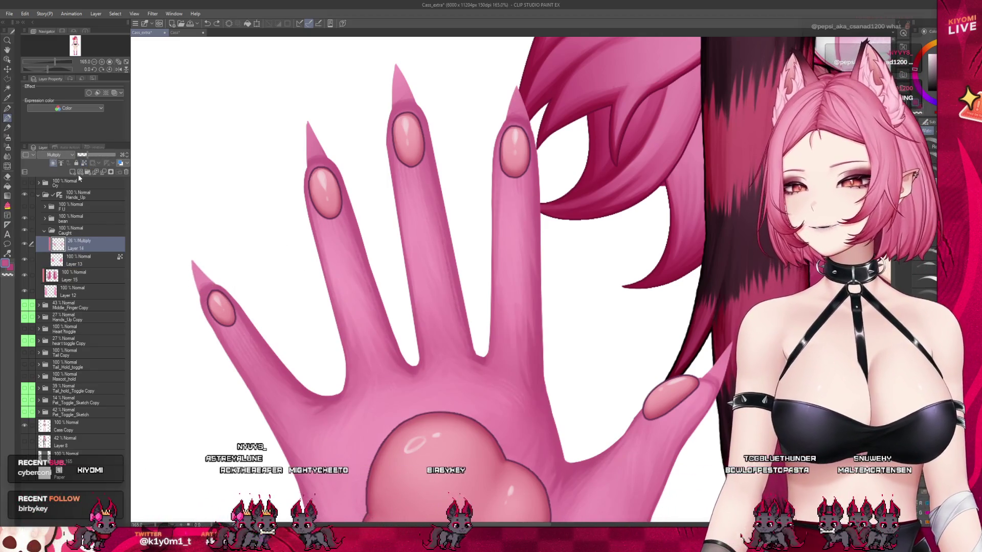
Add a new Layer 16 in the Caught folder and dock the Cass drawing in split view.
left_click(72, 172)
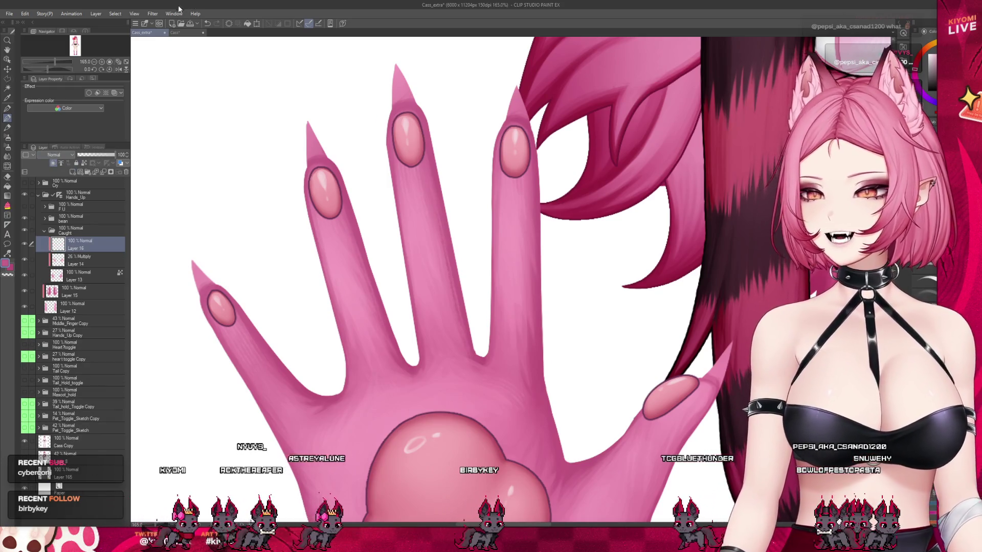
left_click_drag(181, 32, 333, 354)
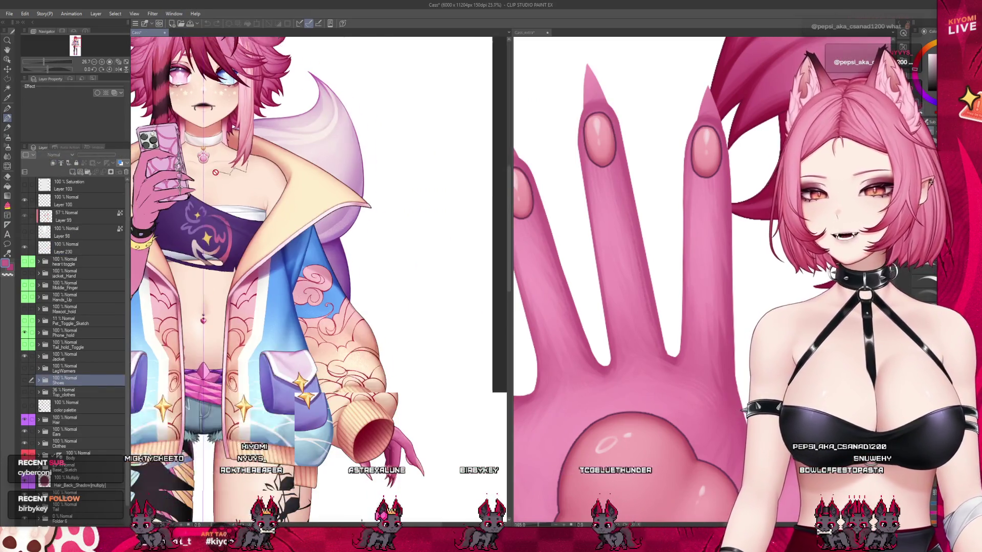
scroll(332, 354, "up", 6)
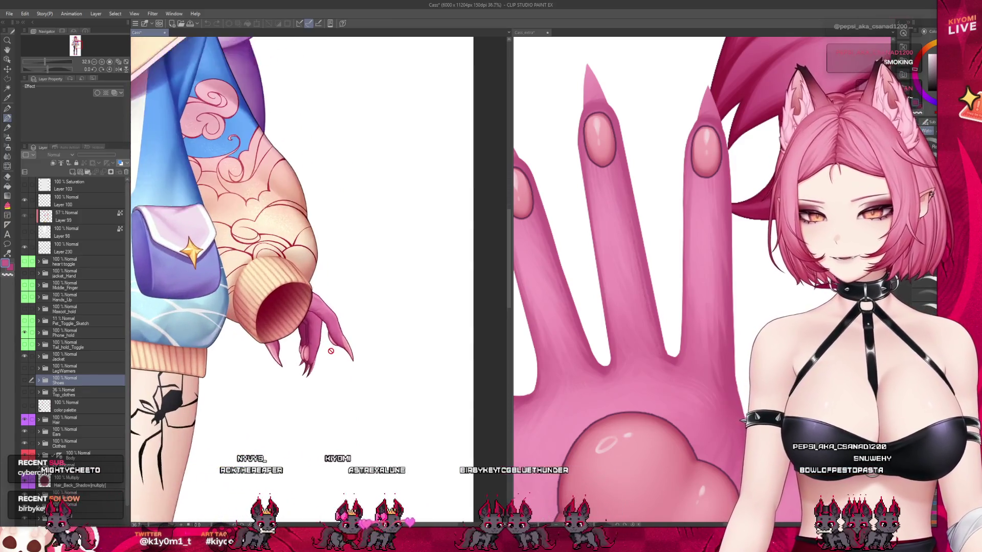
scroll(328, 331, "up", 1)
scroll(310, 333, "up", 1)
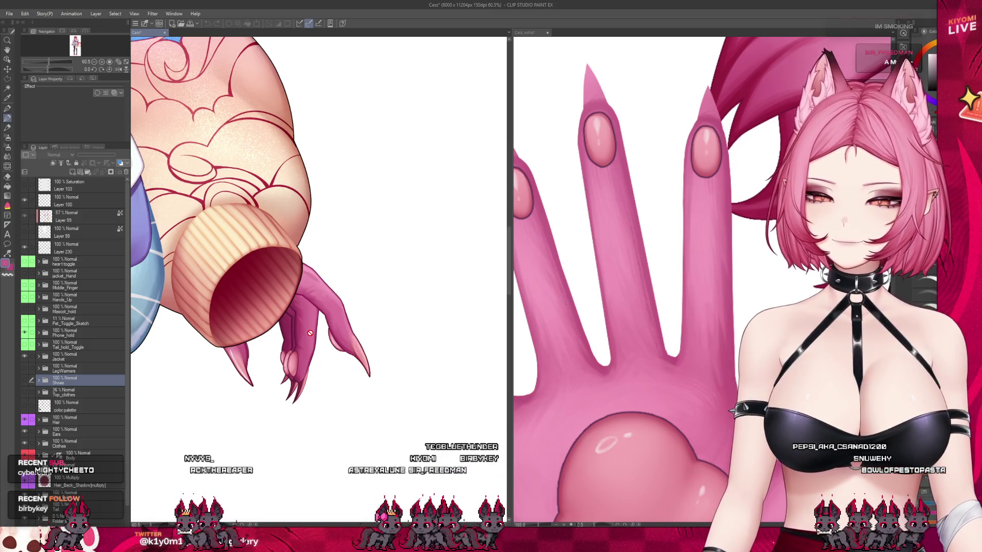
scroll(289, 340, "up", 2)
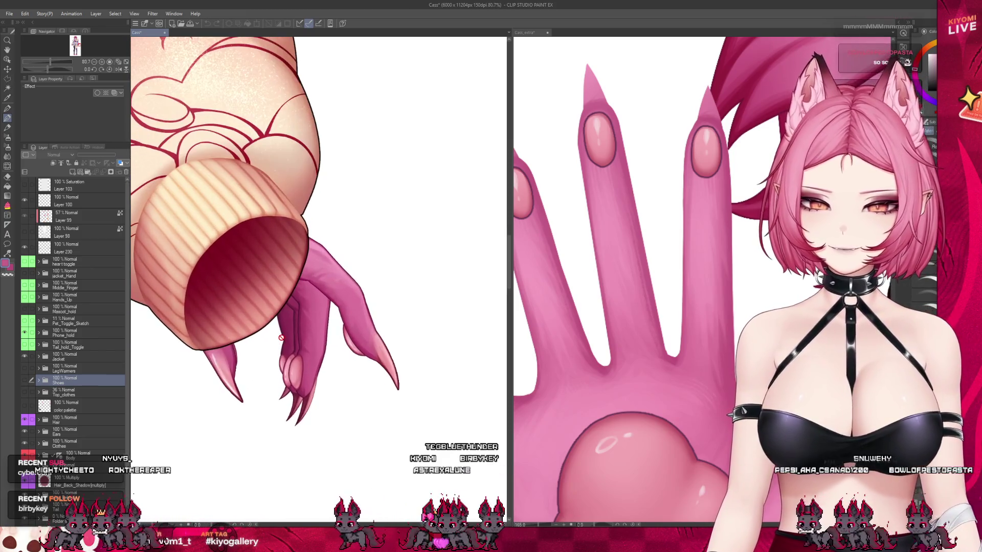
Widen the hand close-up pane and return to the Cass_extra canvas.
left_click_drag(510, 325, 317, 325)
scroll(263, 358, "down", 2)
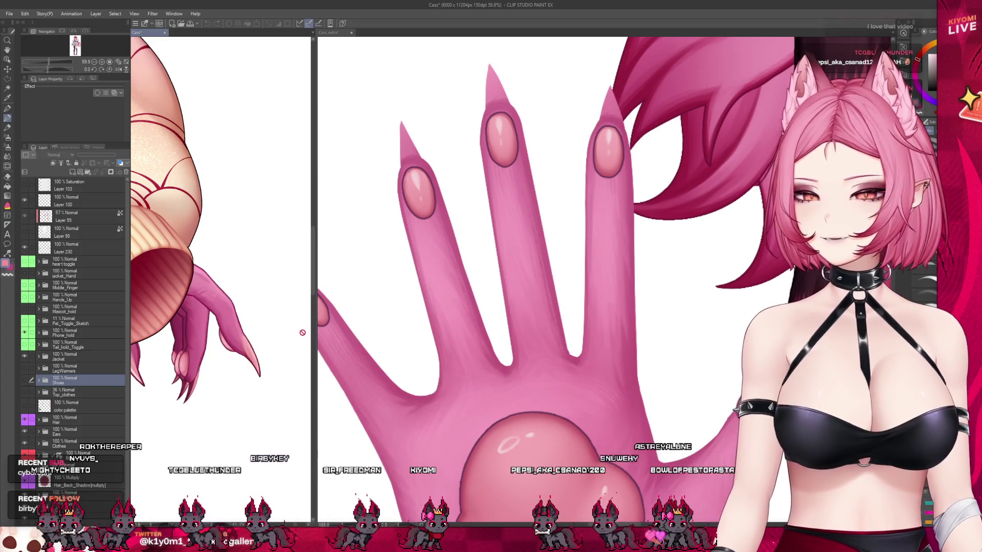
left_click_drag(317, 329, 101, 293)
left_click(239, 254)
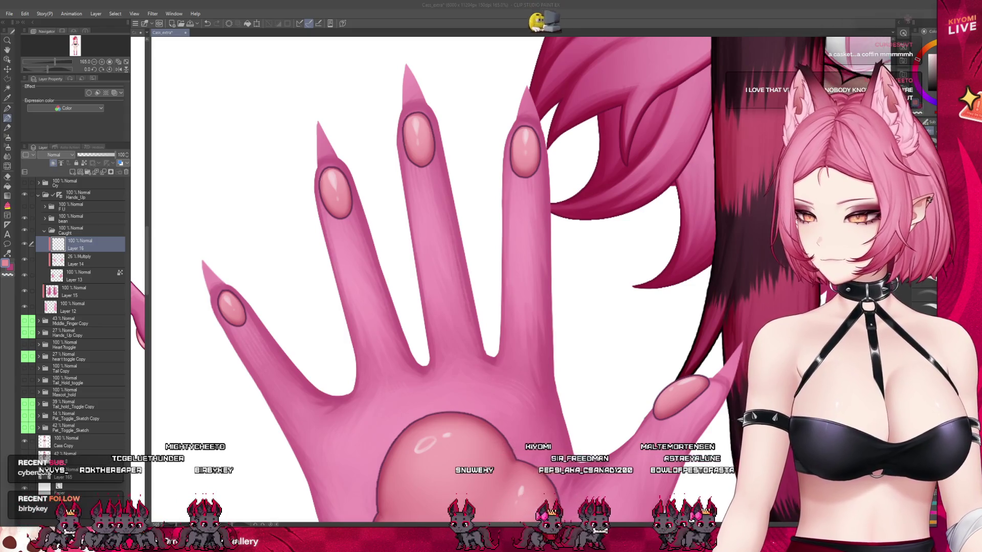
With the Pen tool, check the Cass reference, collapse it, and make Cass_extra active.
scroll(489, 153, "up", 1)
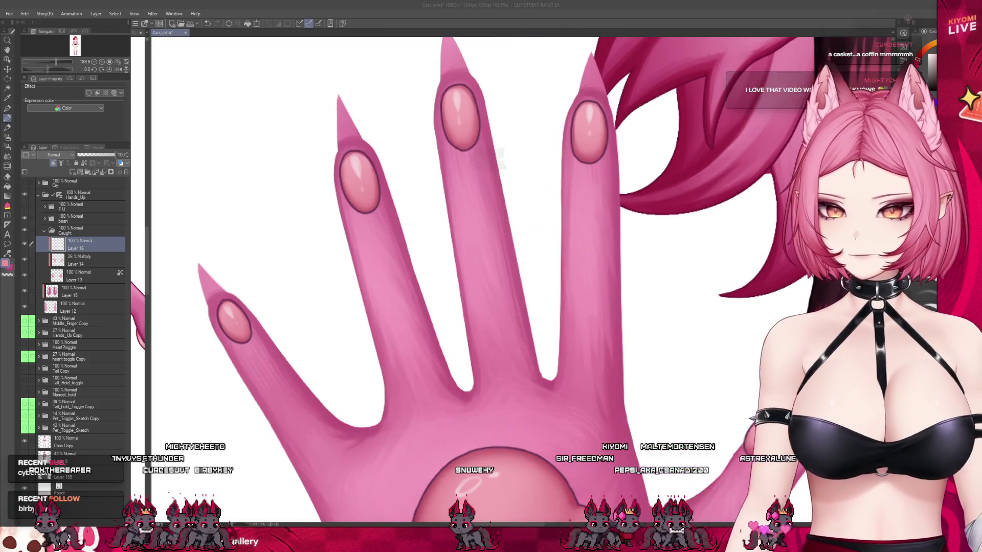
key("p")
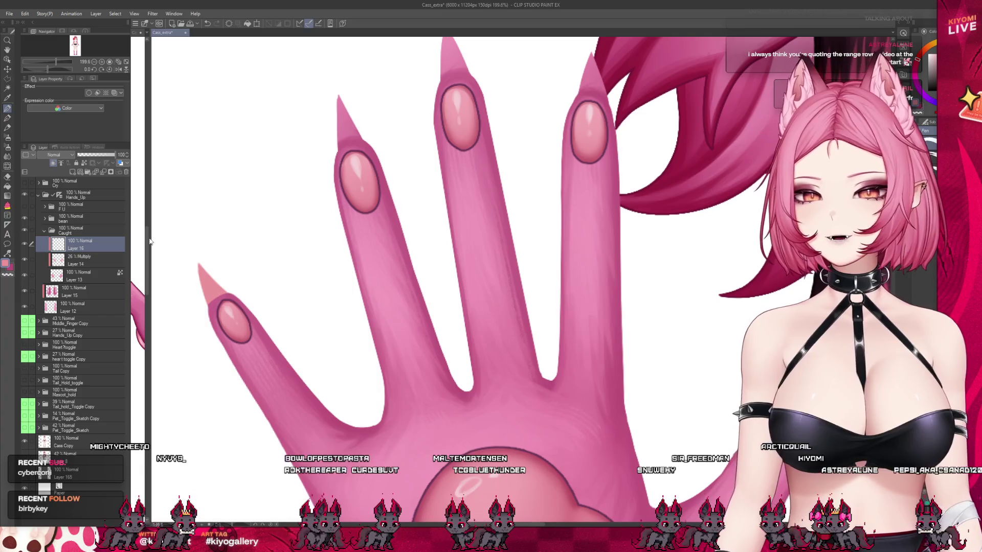
left_click_drag(151, 237, 249, 237)
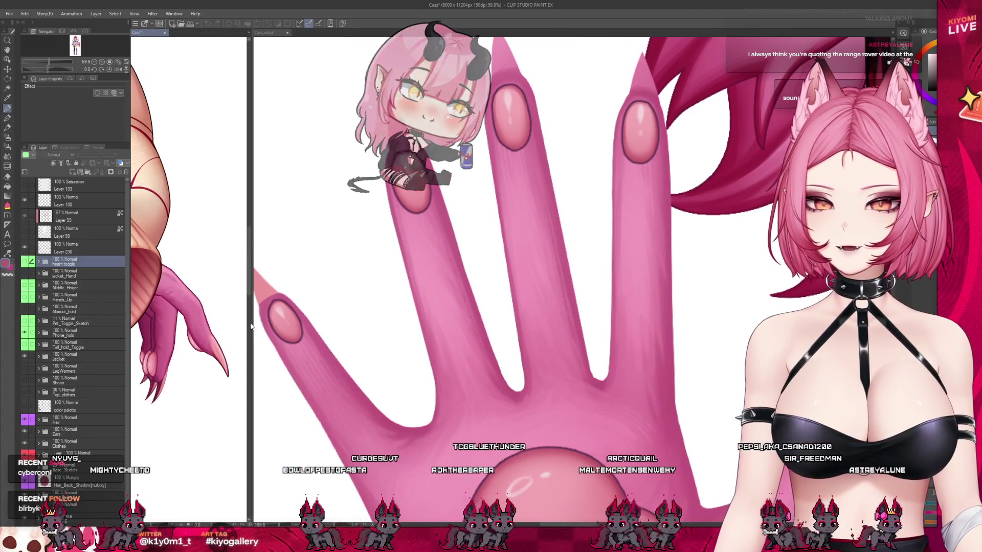
left_click(251, 322)
left_click_drag(252, 322, 149, 317)
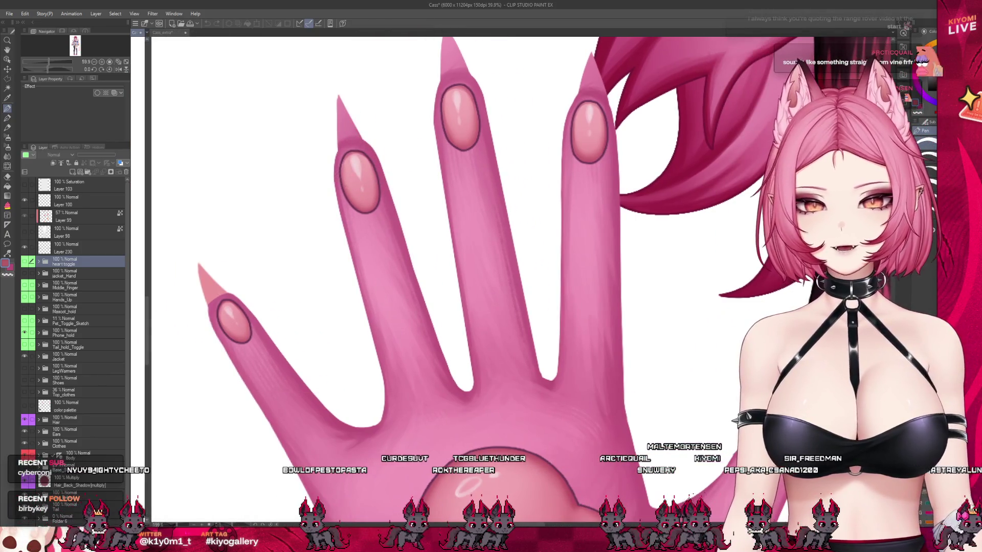
left_click(206, 299)
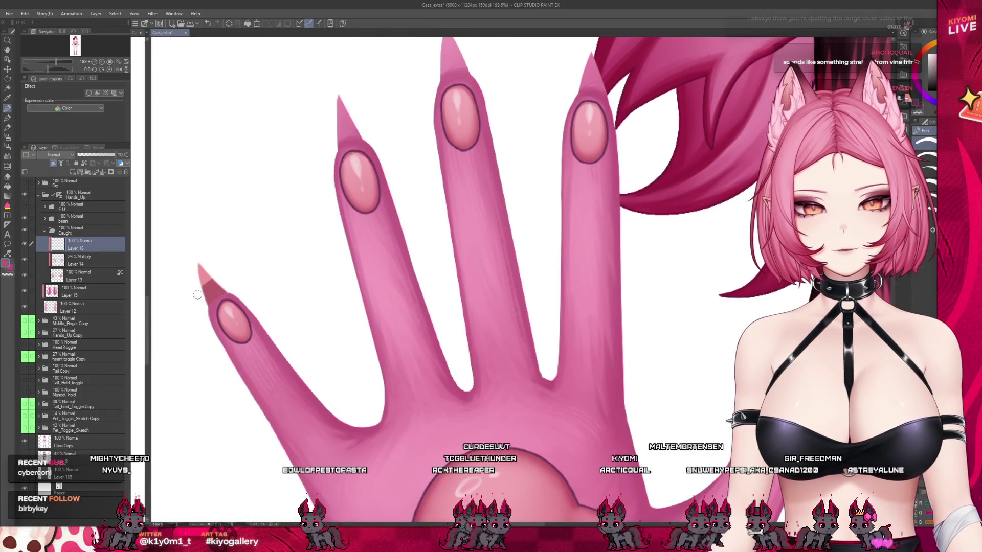
Darken the pinky, ring and middle finger claw tips to a deeper red.
left_click_drag(198, 294, 204, 267)
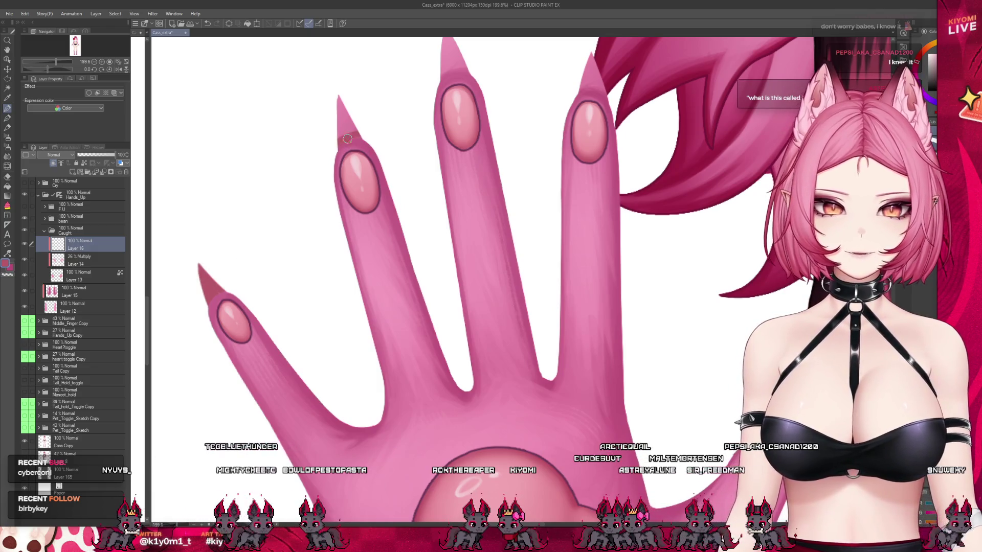
left_click_drag(339, 138, 366, 139)
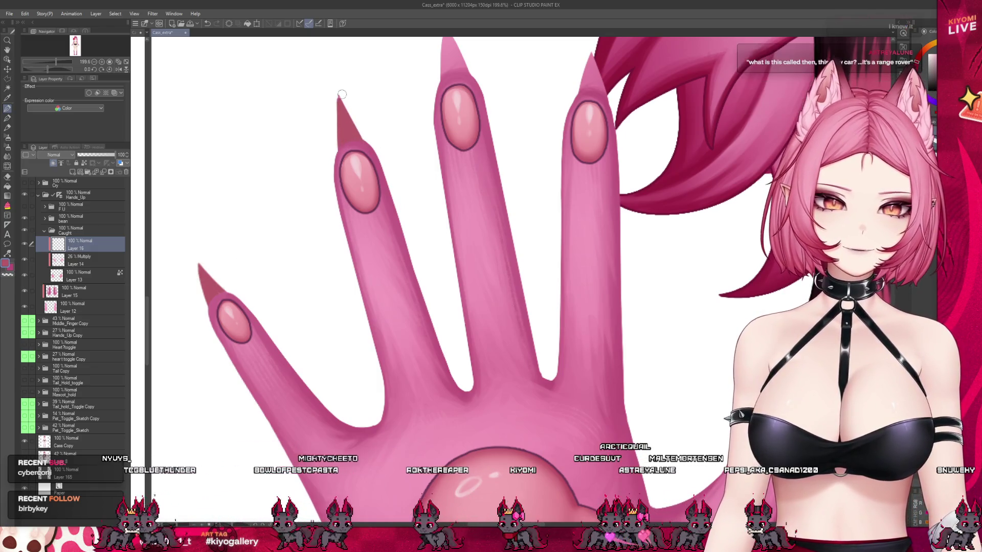
scroll(268, 305, "down", 2)
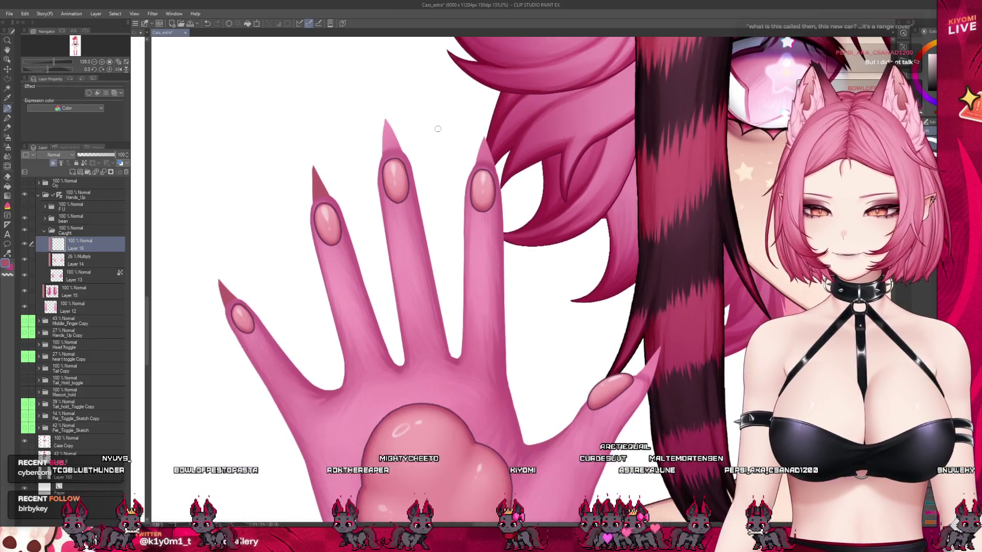
scroll(438, 129, "up", 1)
mouse_move(381, 148)
left_mouse_down()
mouse_move(399, 150)
mouse_move(377, 131)
left_mouse_up()
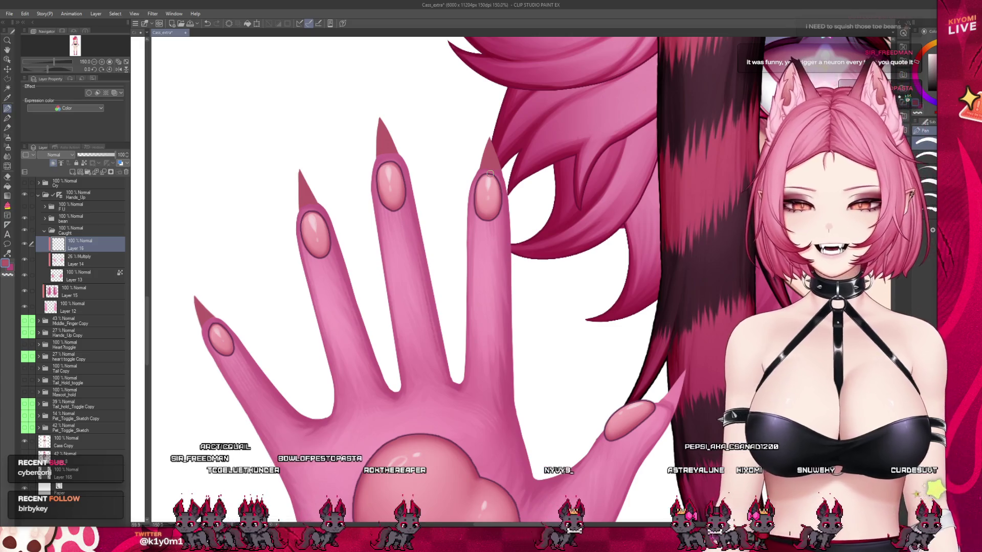
scroll(393, 136, "down", 3)
scroll(521, 202, "up", 2)
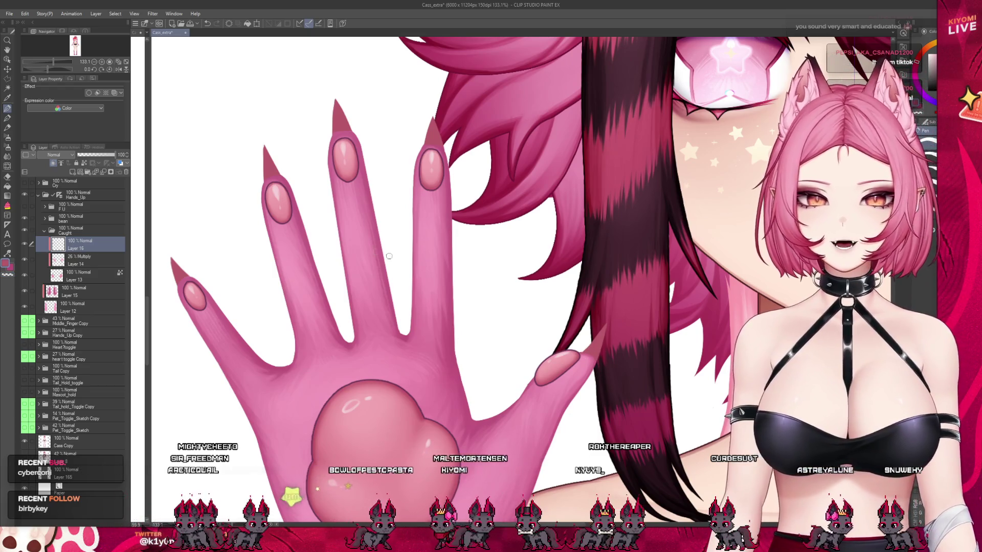
scroll(623, 323, "down", 5)
scroll(346, 189, "down", 1)
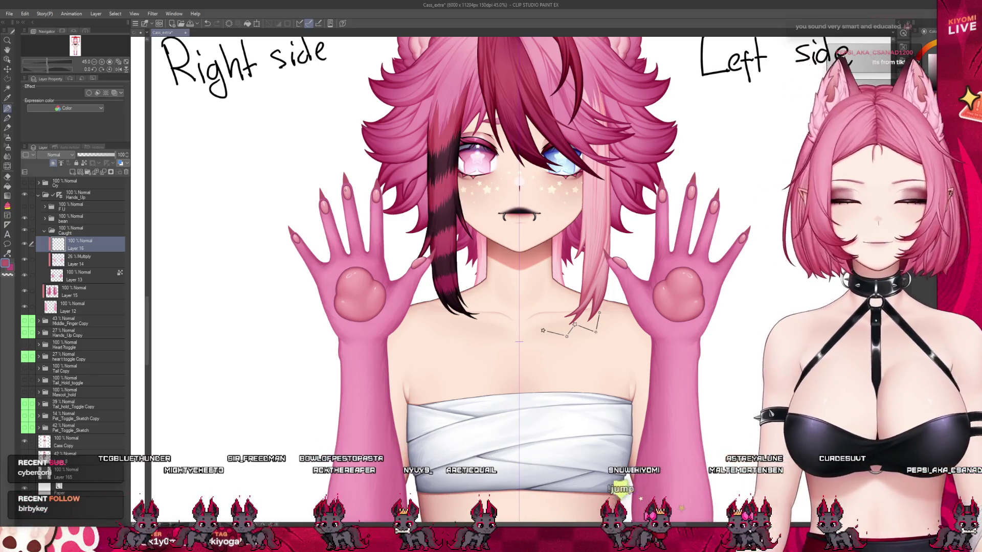
scroll(374, 220, "up", 5)
scroll(381, 221, "up", 1)
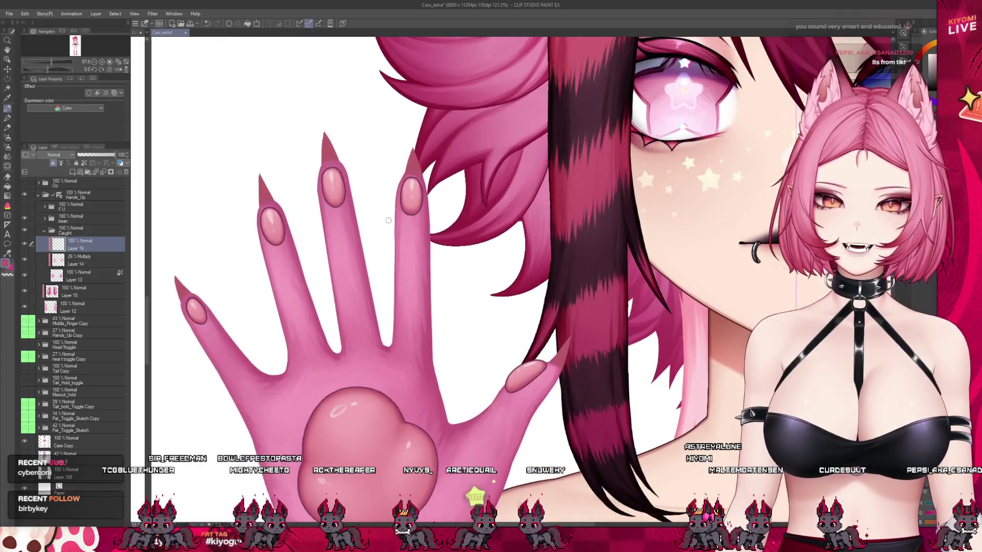
scroll(389, 220, "down", 3)
scroll(388, 220, "up", 1)
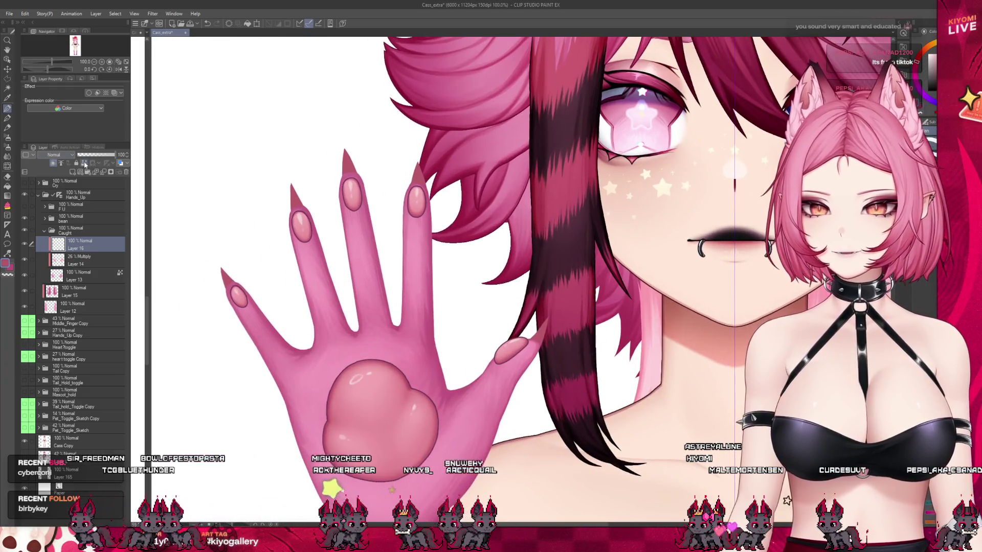
left_click_drag(150, 224, 321, 240)
scroll(279, 254, "down", 3)
scroll(279, 250, "up", 2)
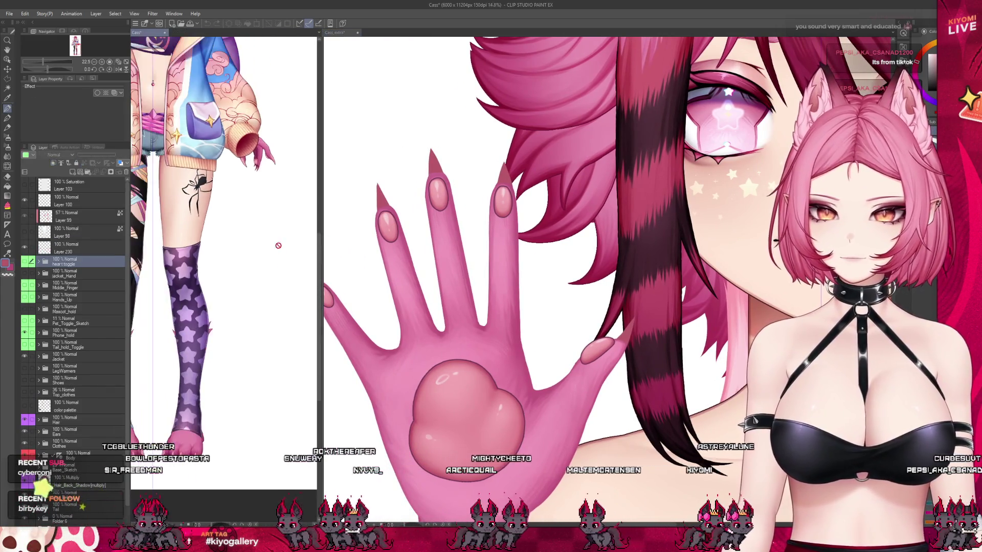
scroll(212, 118, "up", 4)
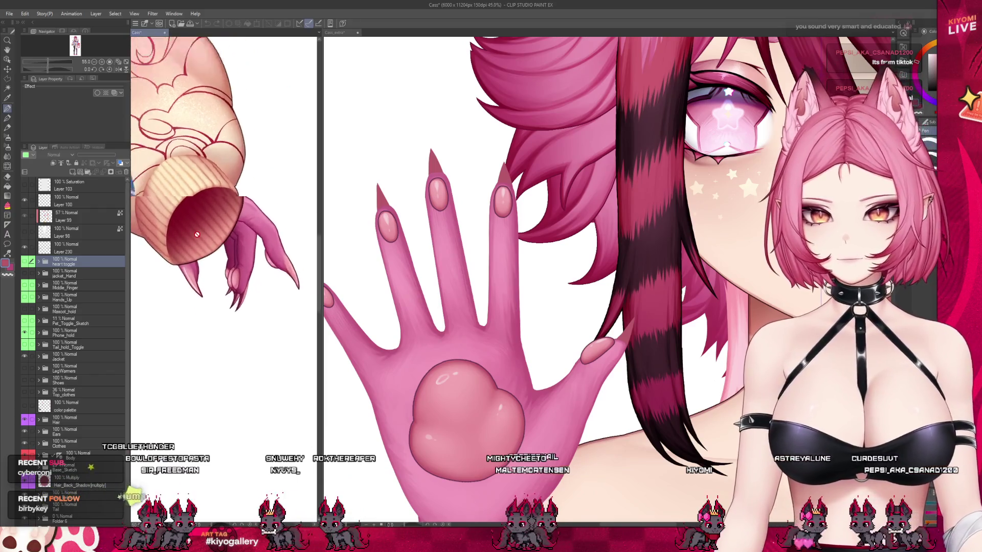
scroll(197, 234, "up", 2)
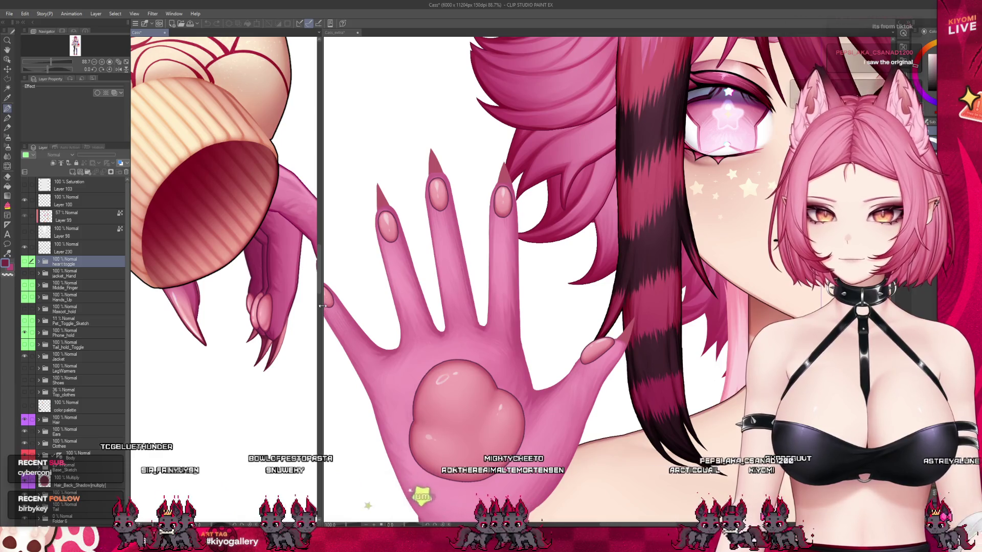
left_click_drag(323, 306, 153, 307)
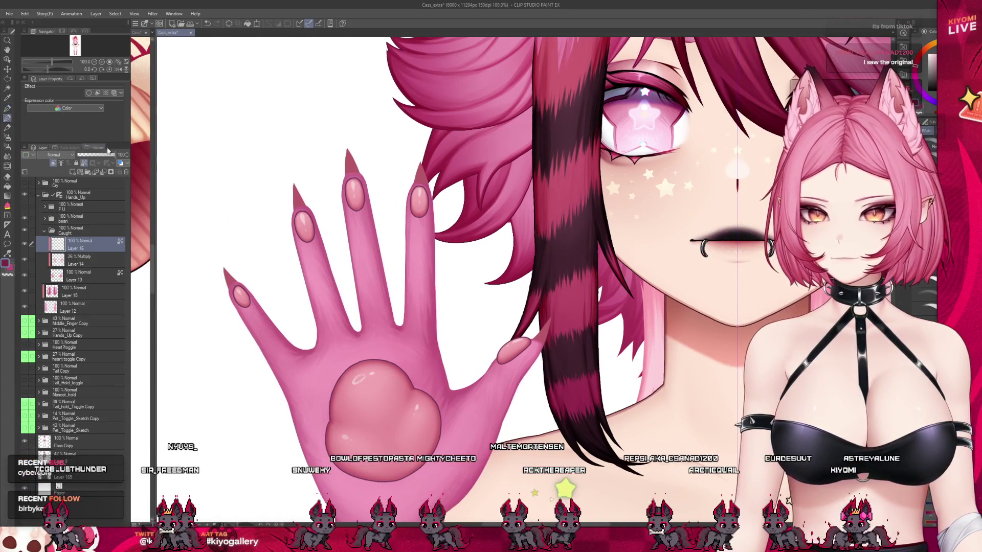
Zoom to 200%, shrink the brush, and switch from Airbrush to the Water brush sub-tool.
scroll(215, 266, "up", 5)
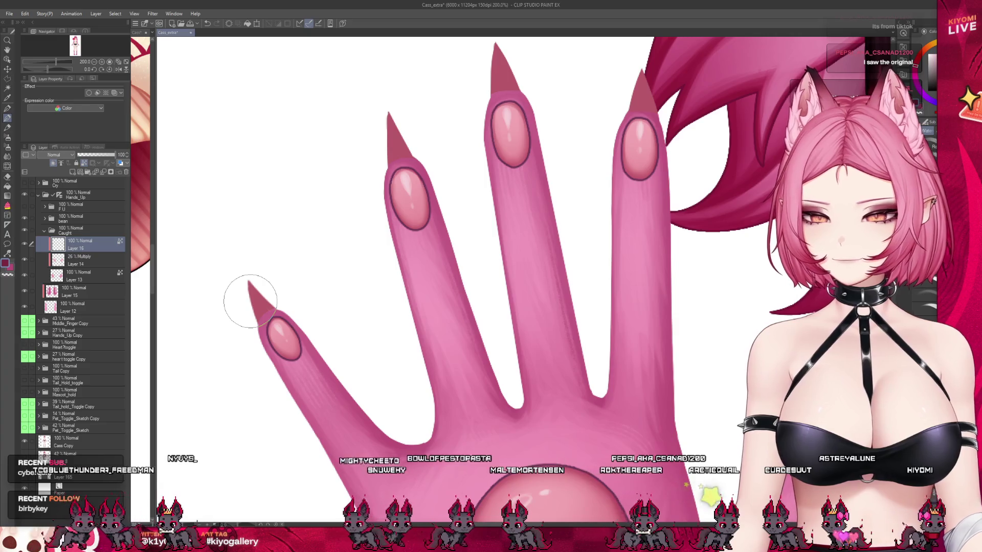
key("bracketleft")
key("bracketleft")
key("bracketleft")
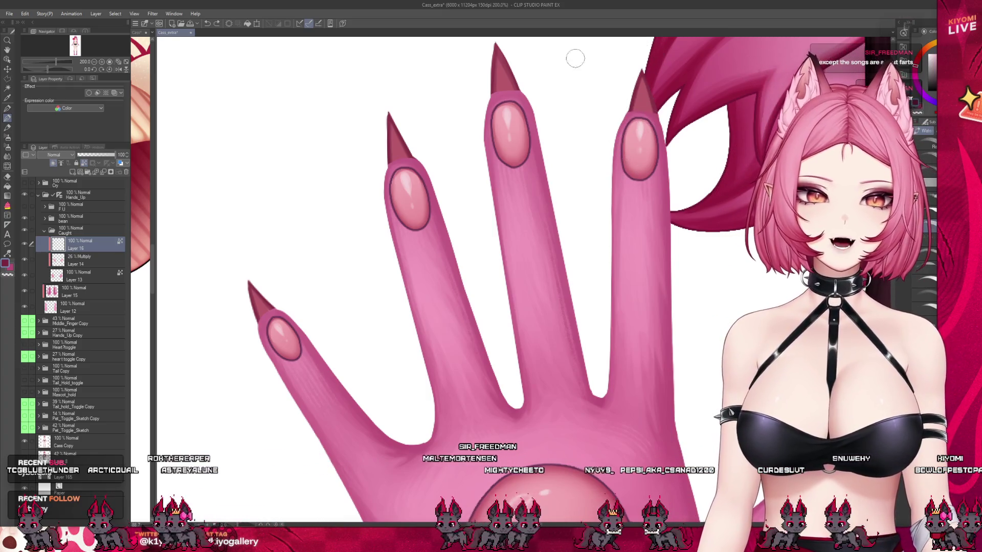
scroll(342, 155, "down", 2)
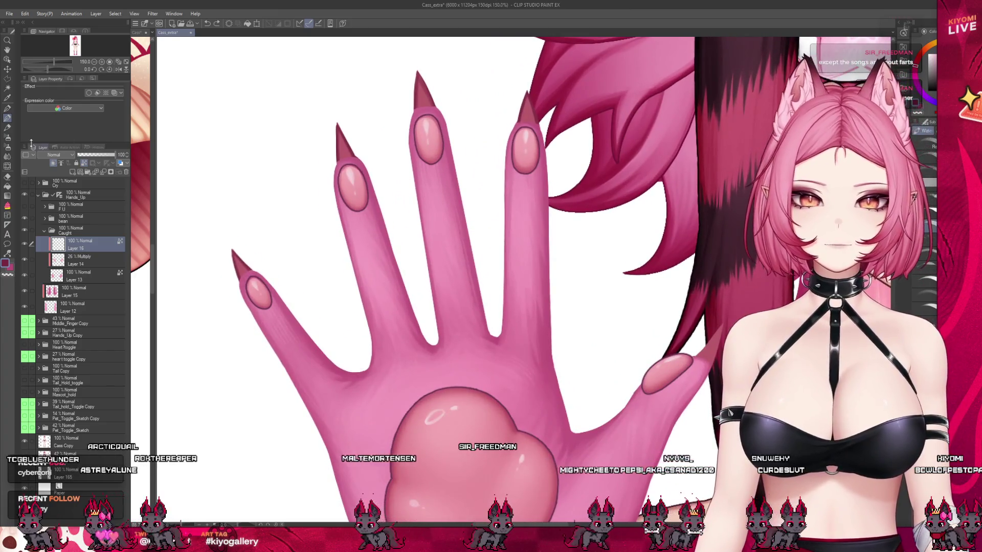
left_click(7, 137)
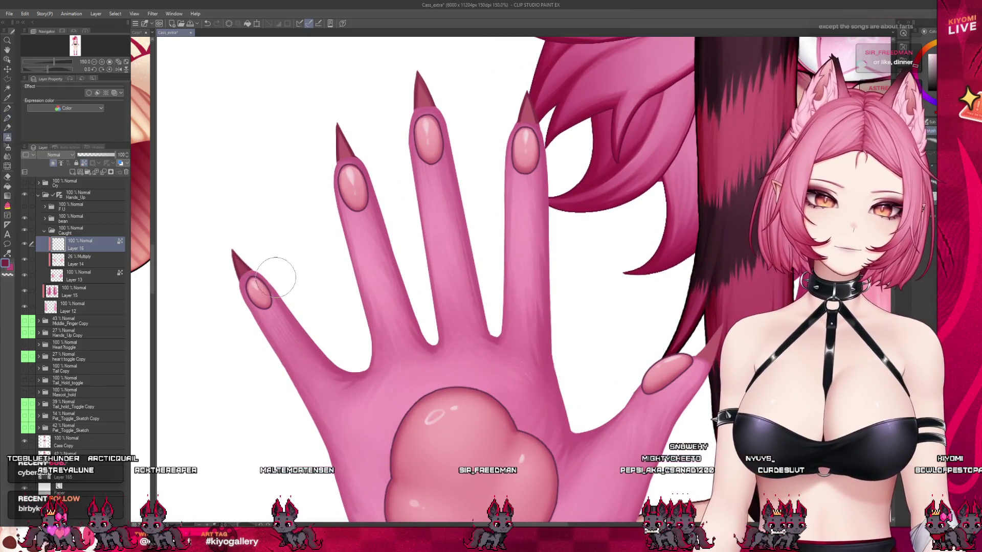
key("bracketright")
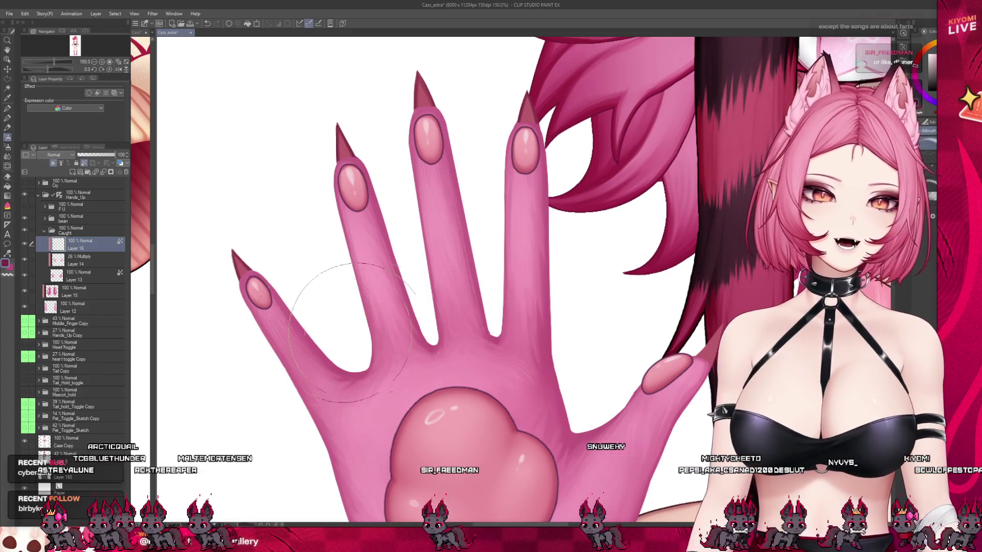
key("bracketleft")
key("bracketleft")
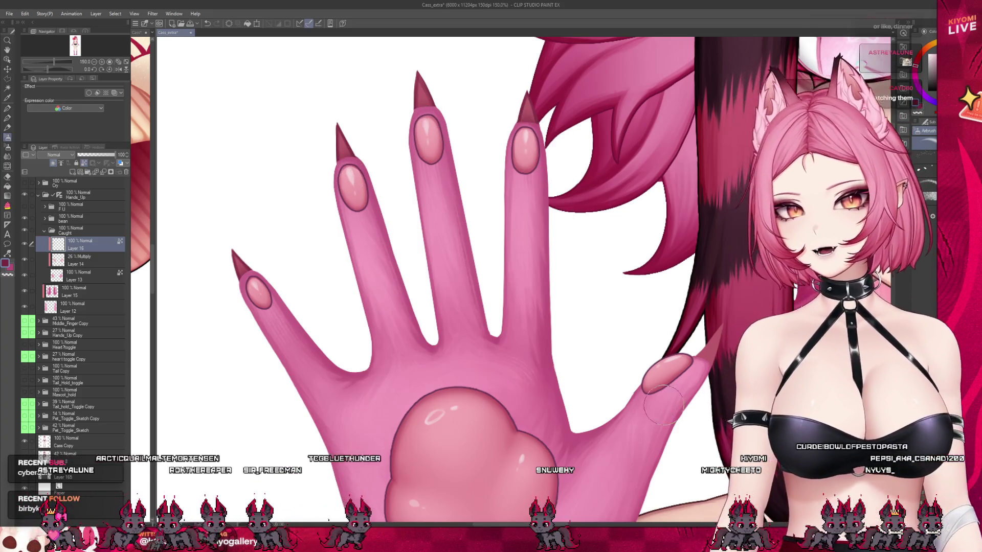
key("b")
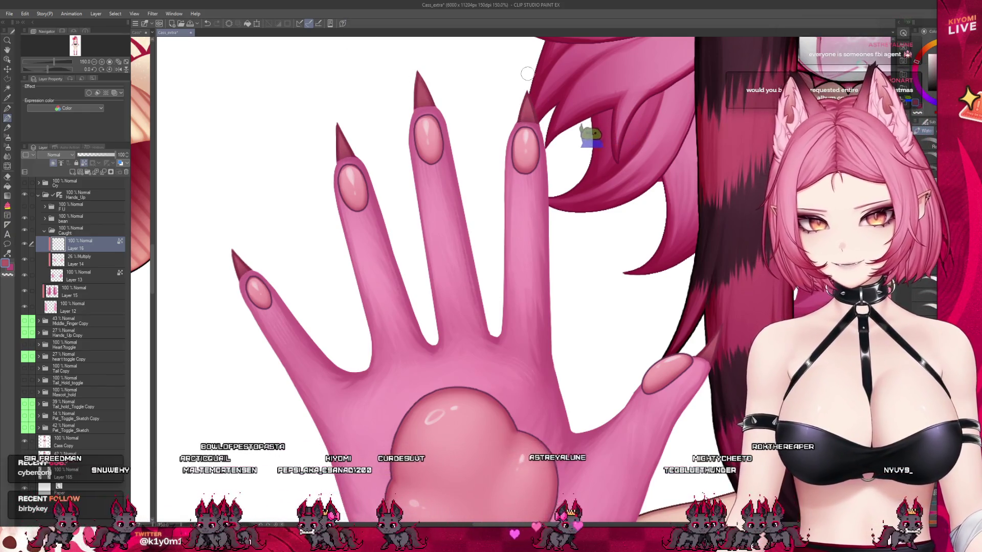
scroll(527, 73, "down", 5)
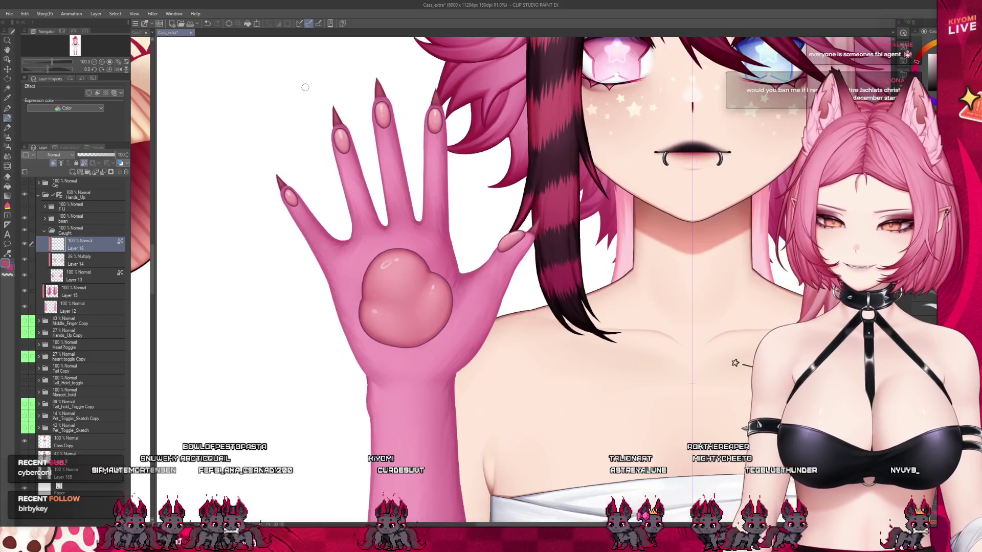
Sample the dark red from a nail tip with the Eyedropper, then hide the nail-tip layer.
scroll(436, 67, "up", 4)
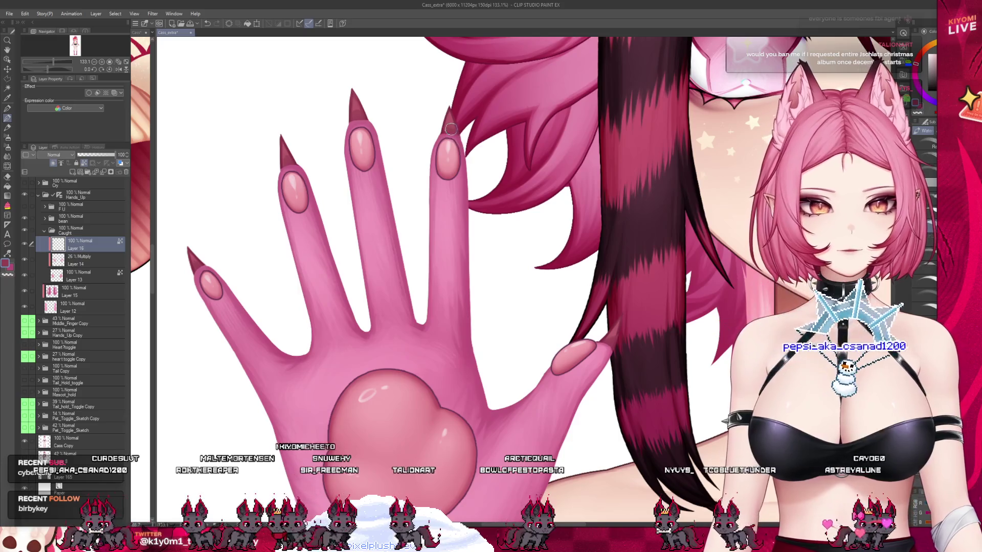
scroll(458, 195, "down", 3)
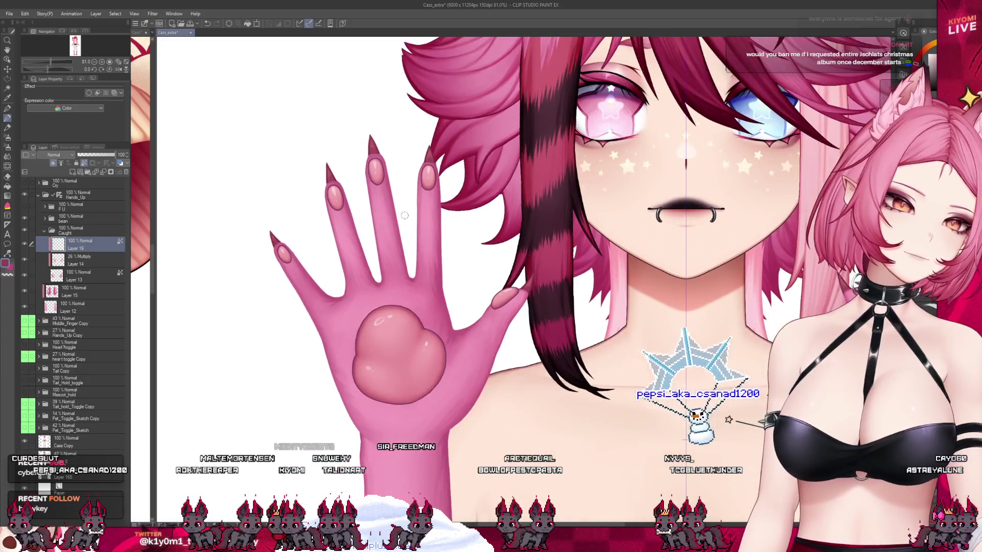
scroll(585, 311, "up", 4)
scroll(584, 311, "down", 1)
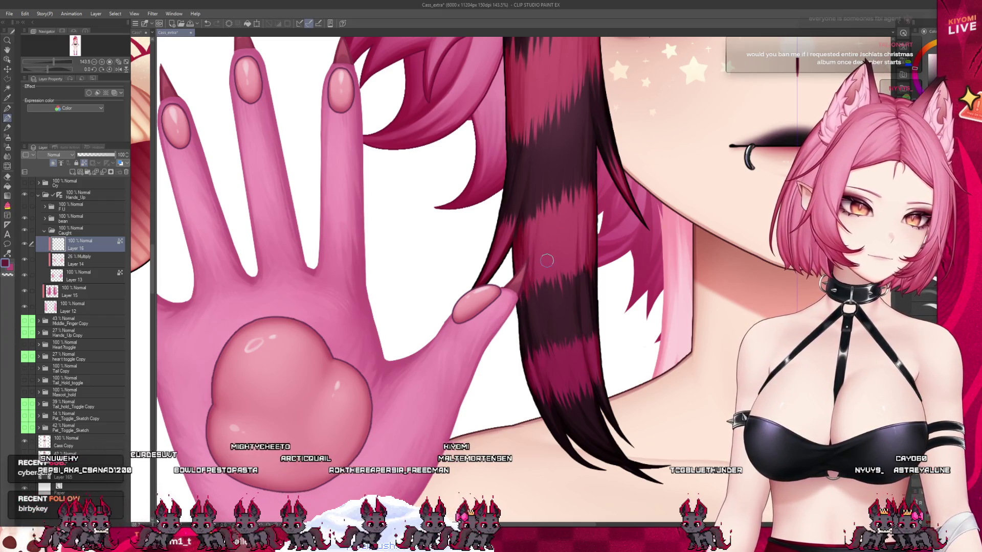
scroll(410, 208, "down", 4)
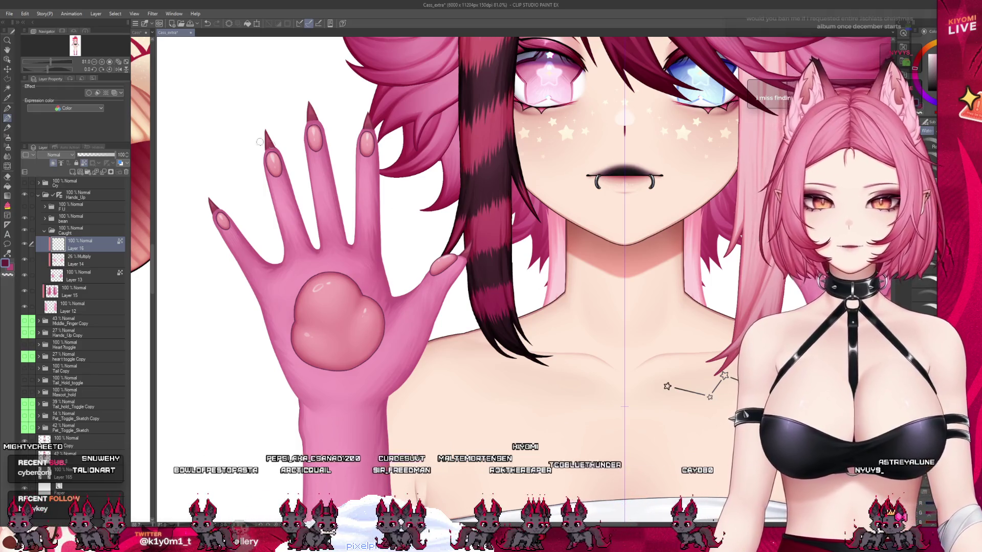
scroll(260, 142, "up", 5)
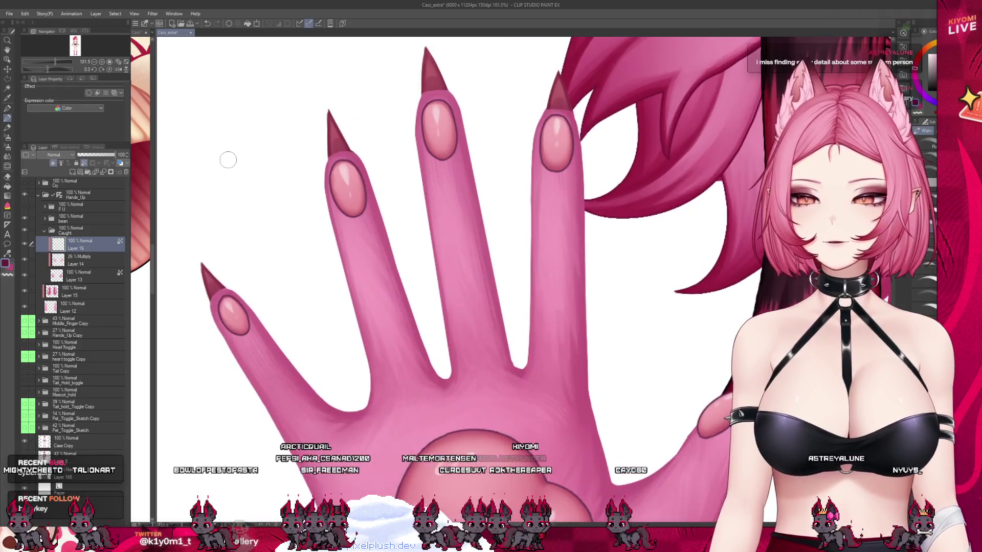
scroll(225, 156, "up", 2)
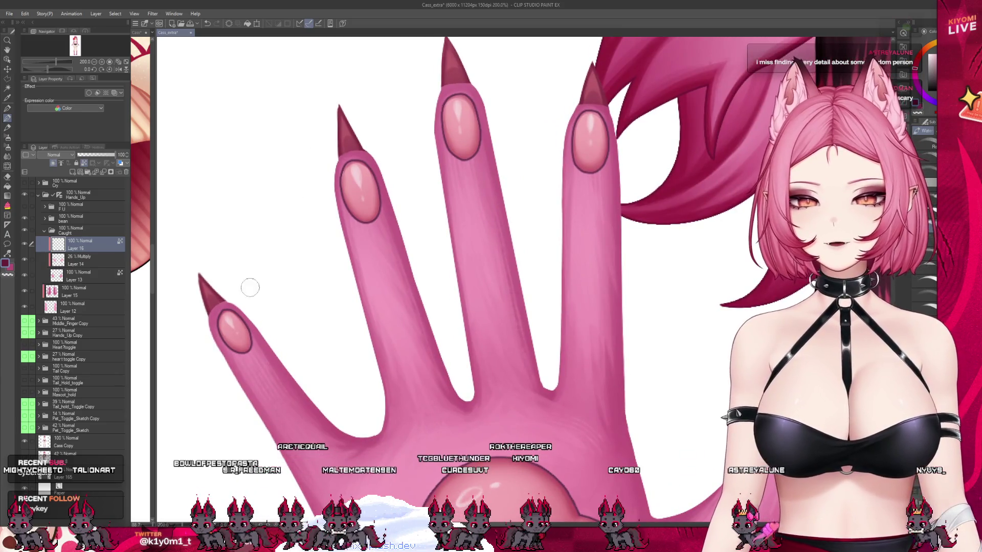
left_click(206, 287, "alt")
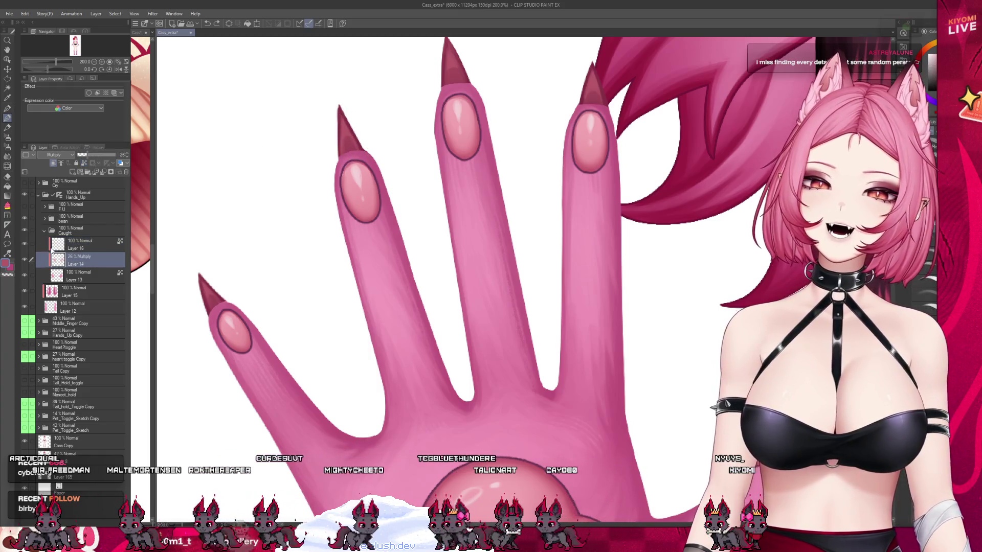
left_click(24, 244)
Select the pink claw base Layer 13 and zoom in on the fingertips.
left_click(81, 277)
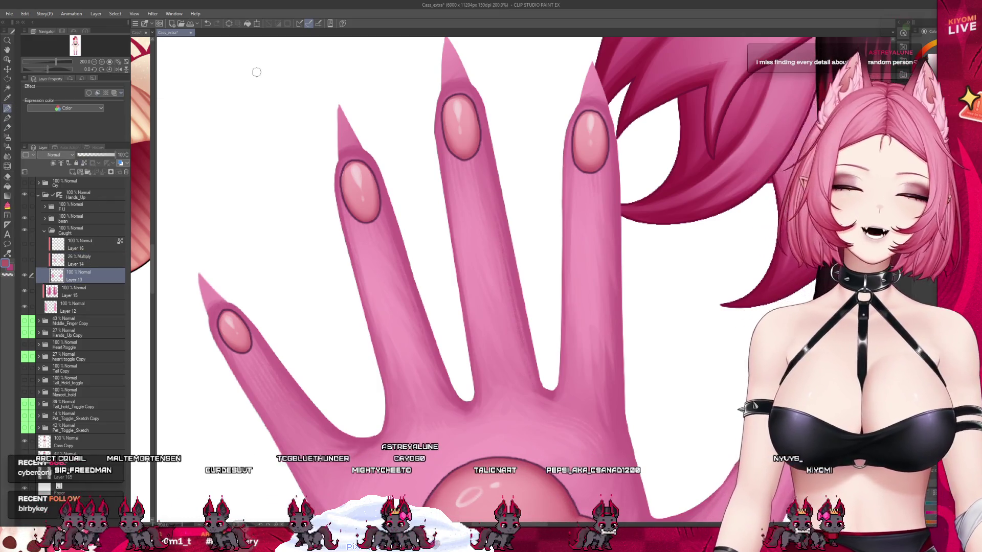
scroll(288, 103, "down", 2)
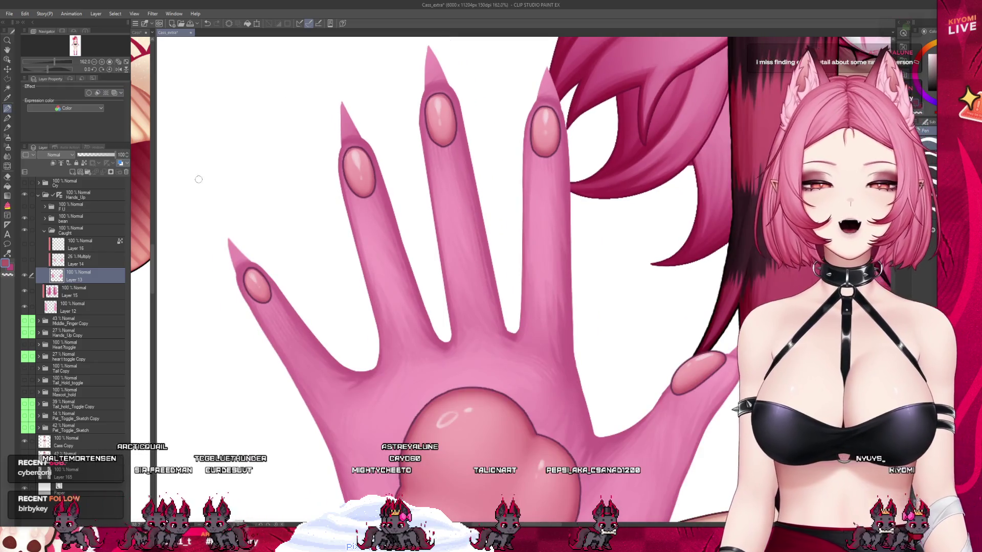
scroll(199, 180, "up", 3)
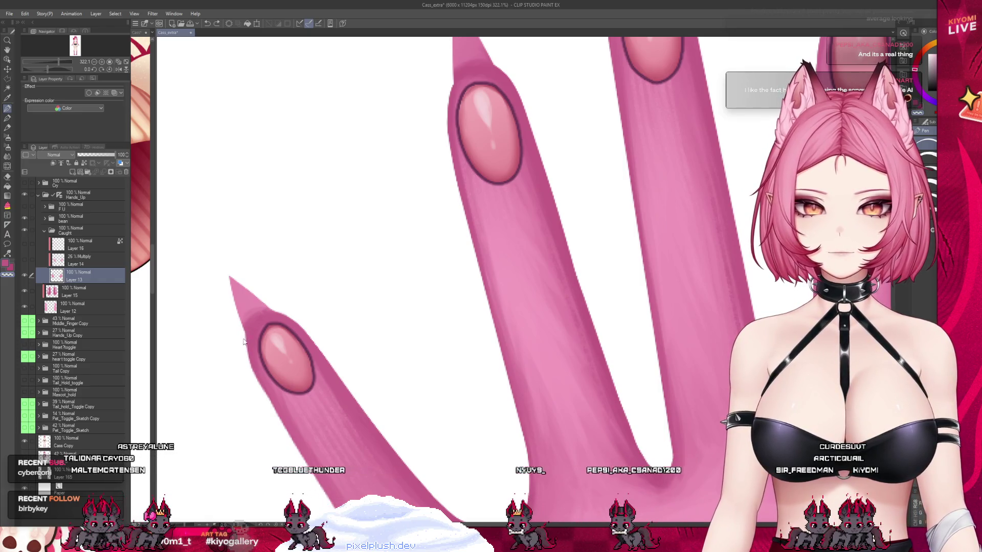
On Layer 13, repaint the left claw's edge and point into a longer, sharper tip.
left_click_drag(246, 337, 267, 397)
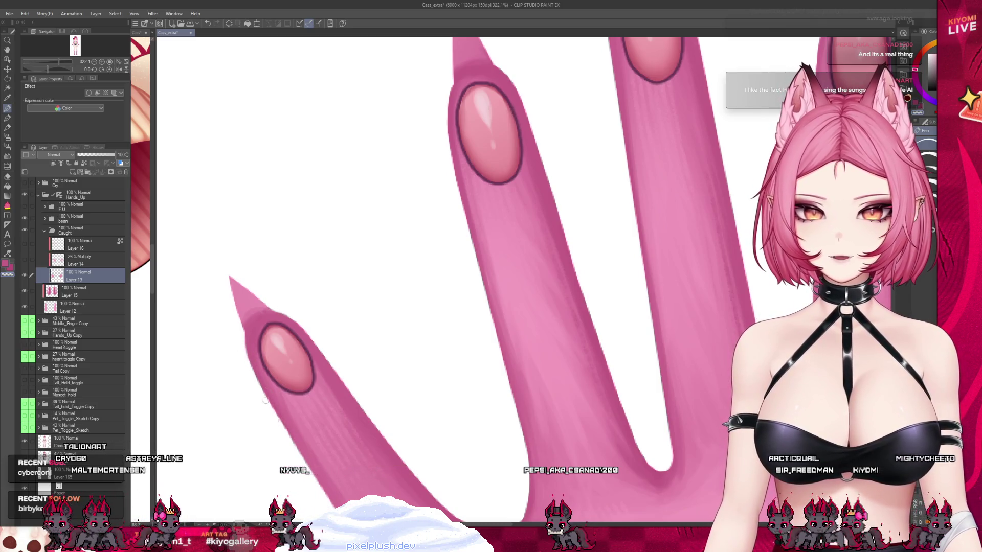
key("ctrl+z")
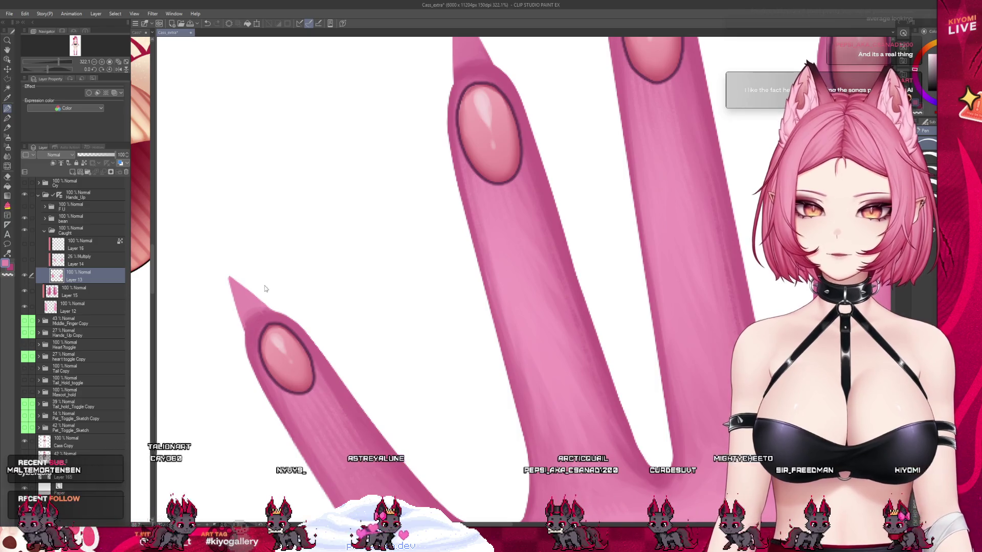
scroll(206, 368, "down", 2)
scroll(206, 368, "down", 1)
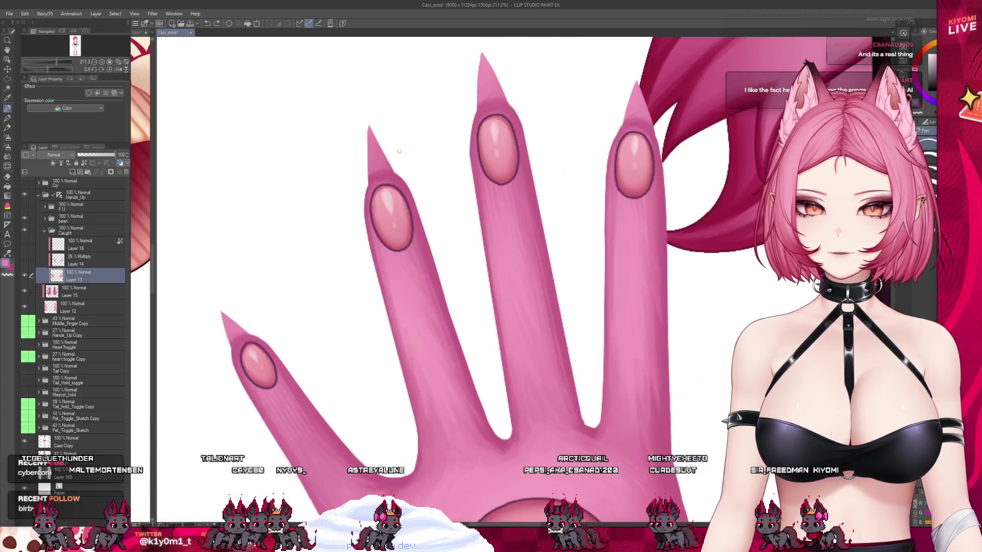
scroll(333, 186, "up", 3)
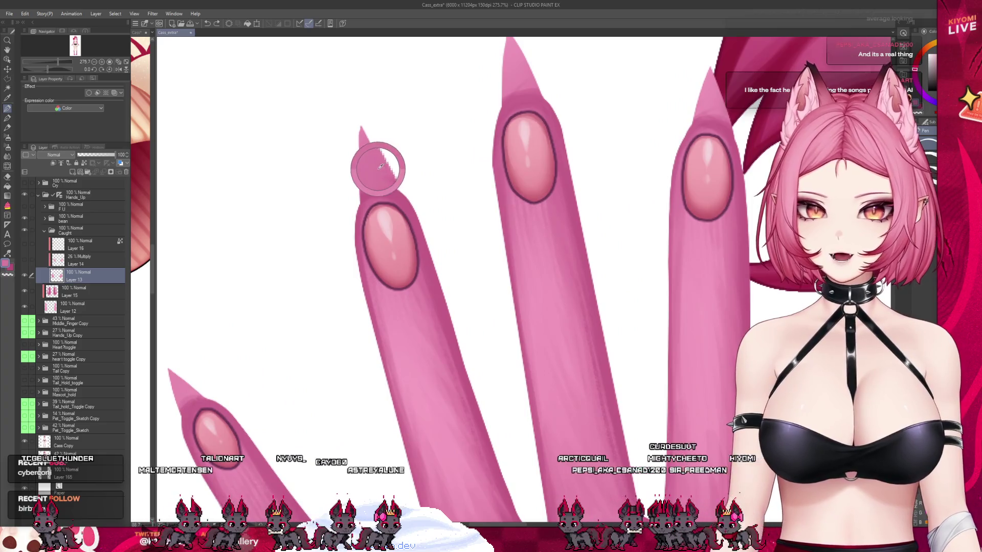
scroll(383, 157, "up", 4)
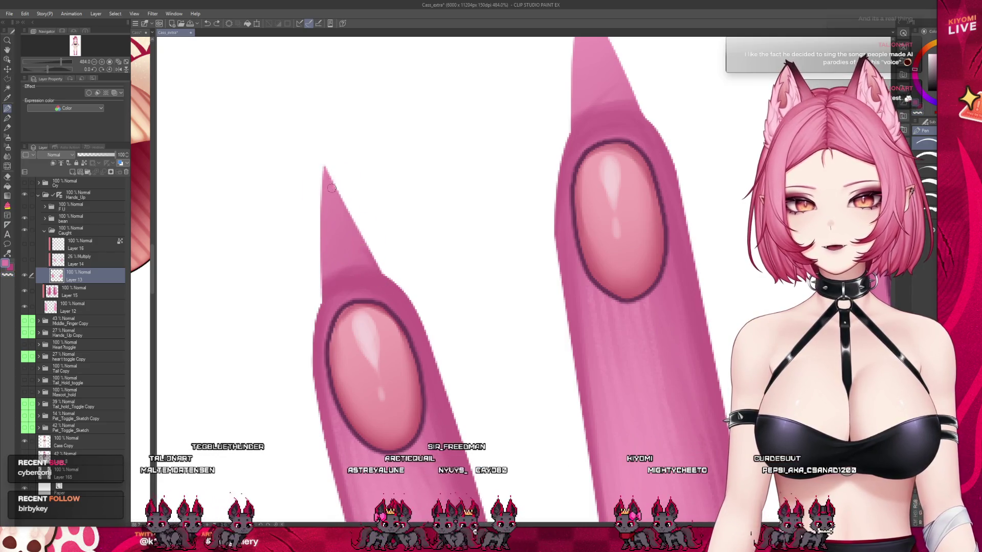
left_click_drag(337, 192, 382, 271)
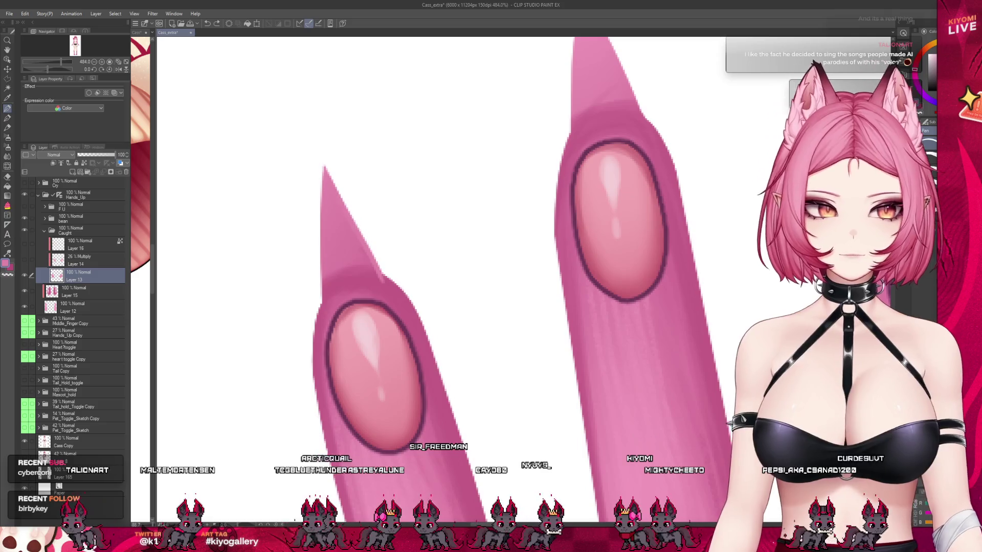
key("ctrl+z")
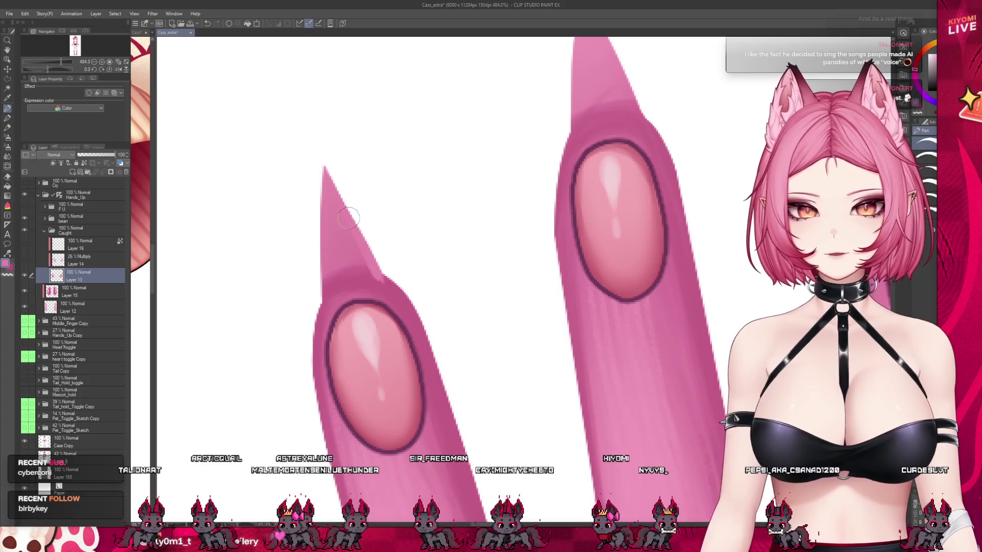
left_click_drag(328, 169, 358, 218)
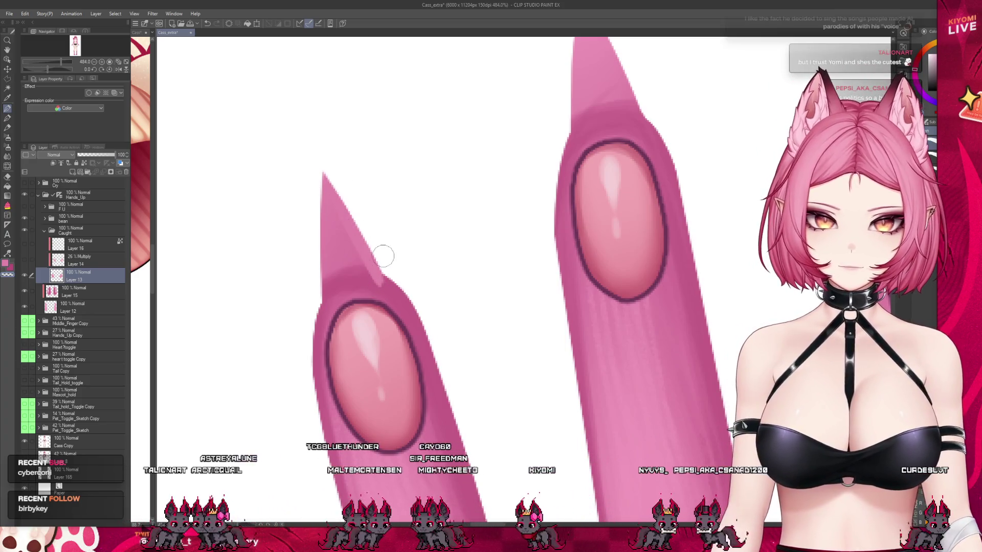
Lengthen and sharpen the middle claw tip, touch up the right claw edge, and reshow Layer 16.
scroll(391, 229, "down", 3)
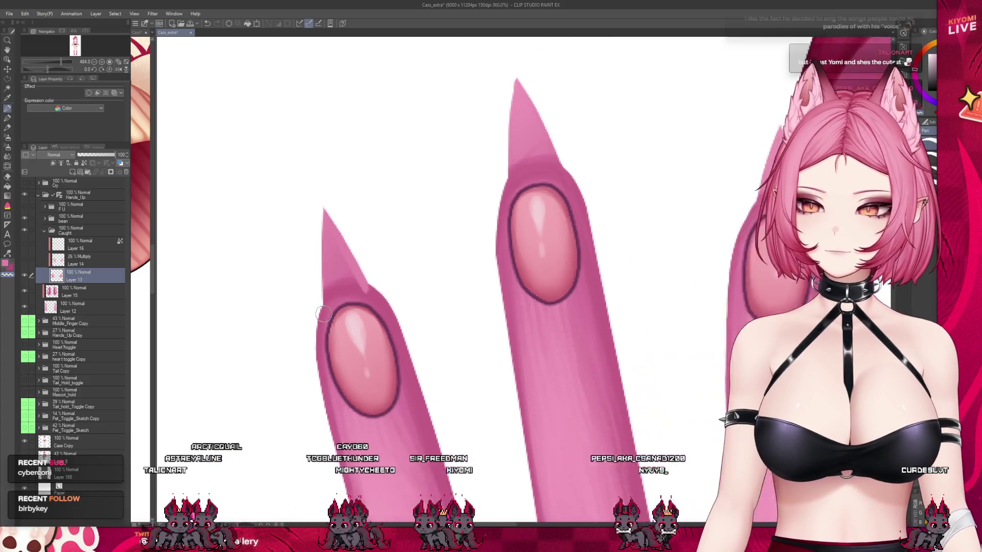
scroll(339, 289, "up", 3)
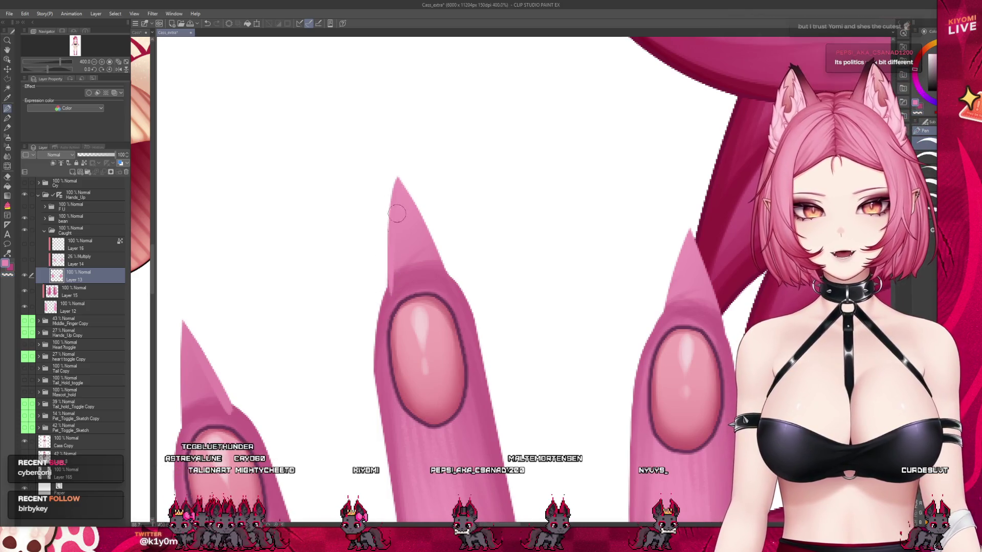
left_click_drag(392, 212, 400, 171)
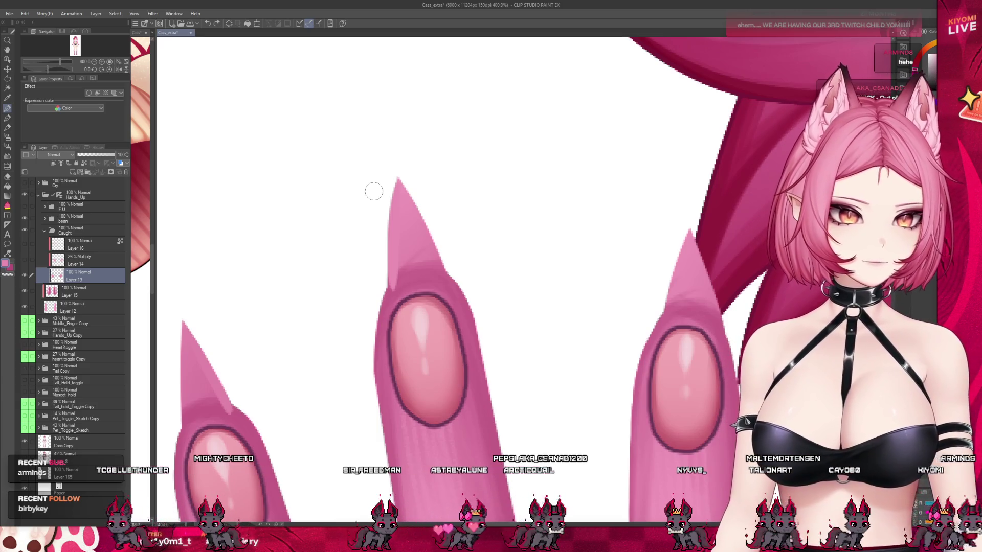
left_click_drag(430, 208, 436, 264)
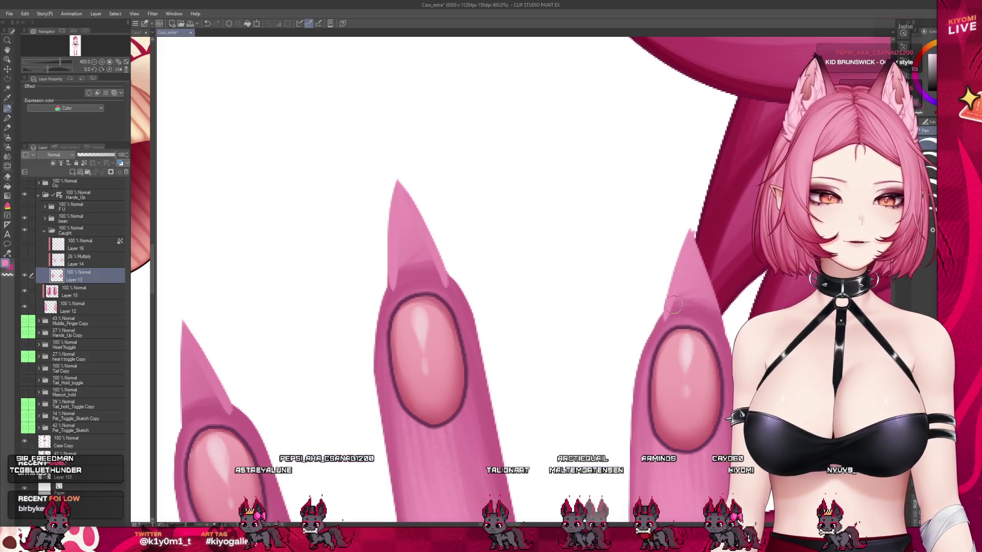
scroll(662, 236, "down", 2)
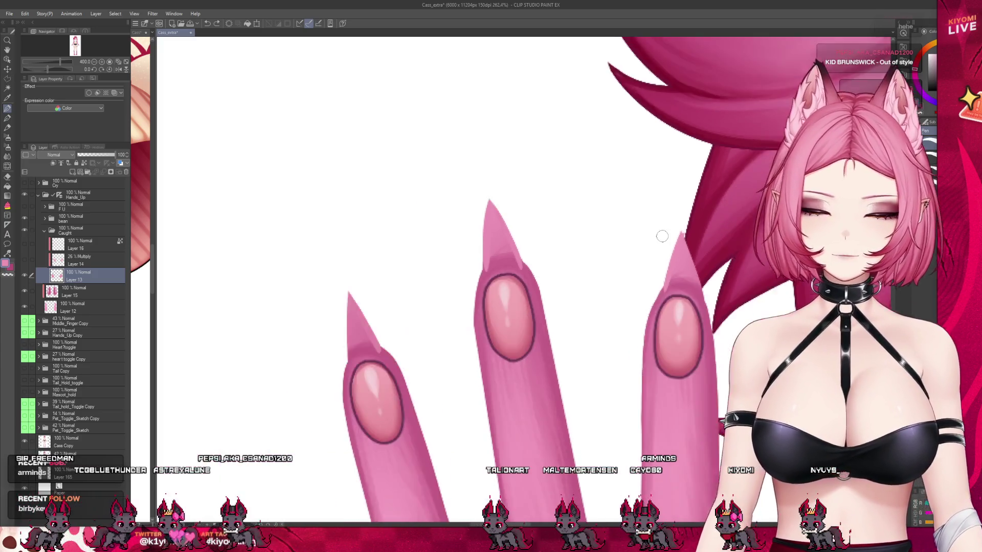
scroll(662, 236, "down", 4)
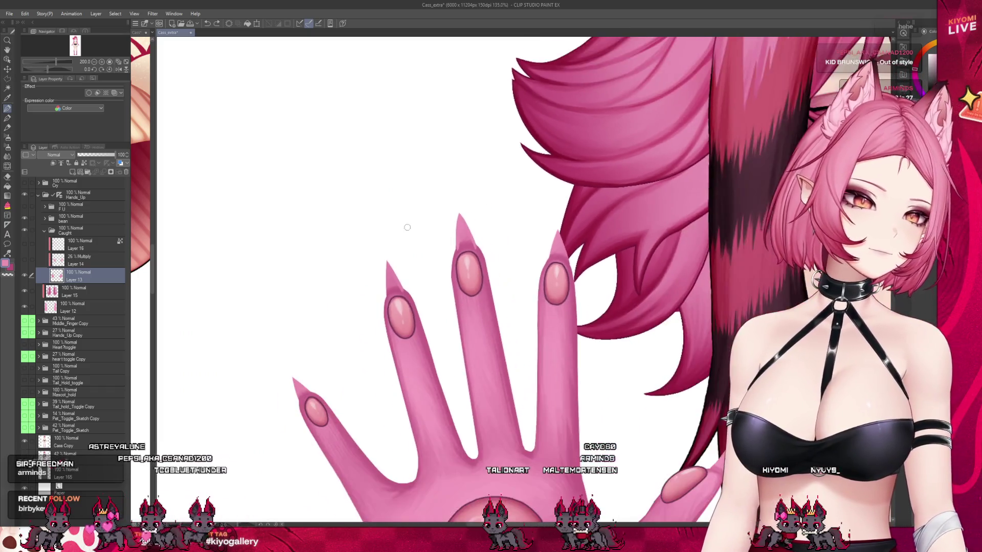
scroll(407, 227, "down", 2)
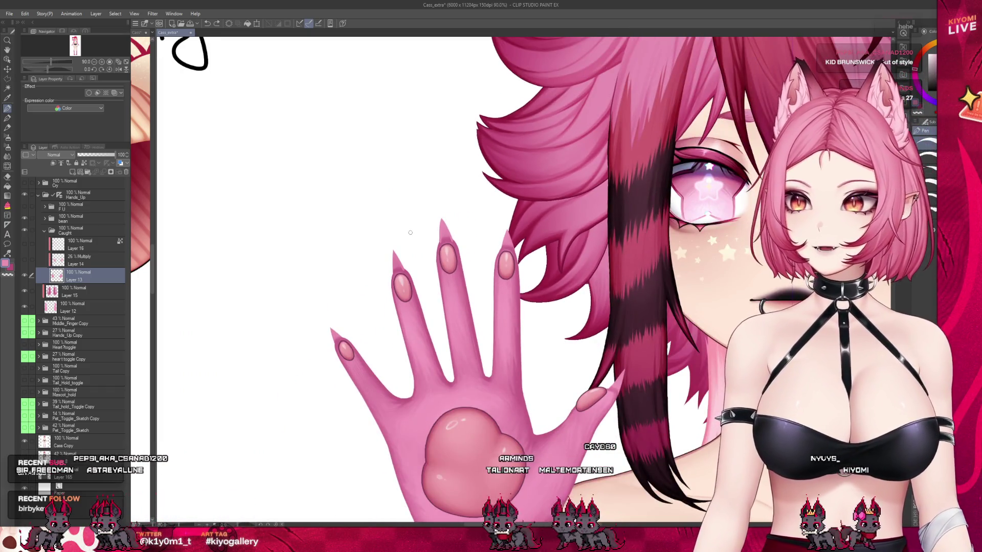
scroll(376, 261, "up", 4)
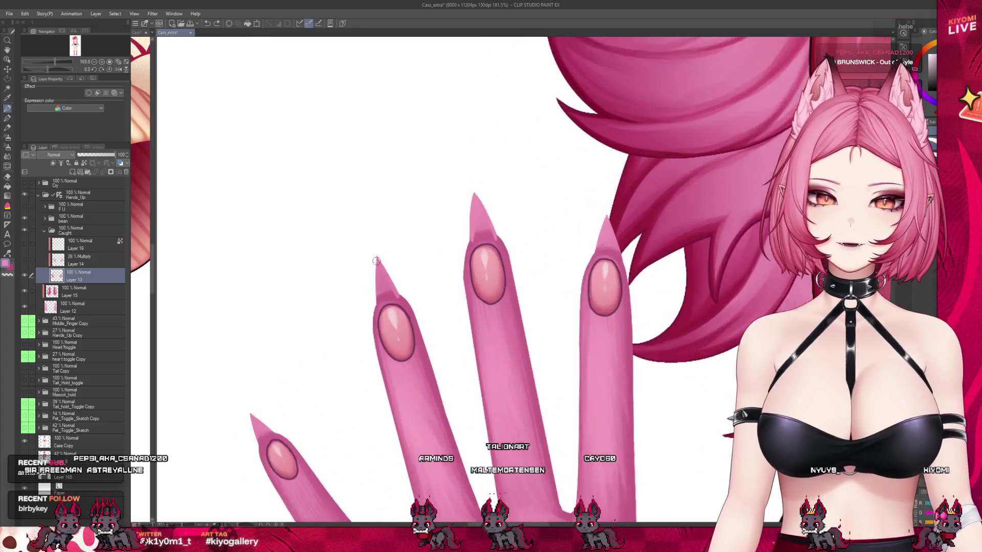
scroll(377, 262, "down", 4)
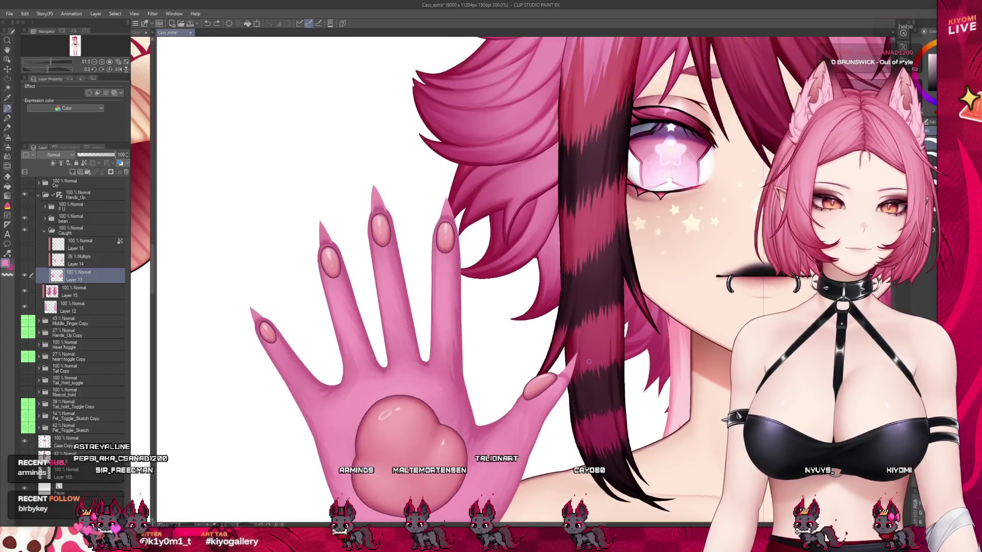
scroll(589, 362, "up", 5)
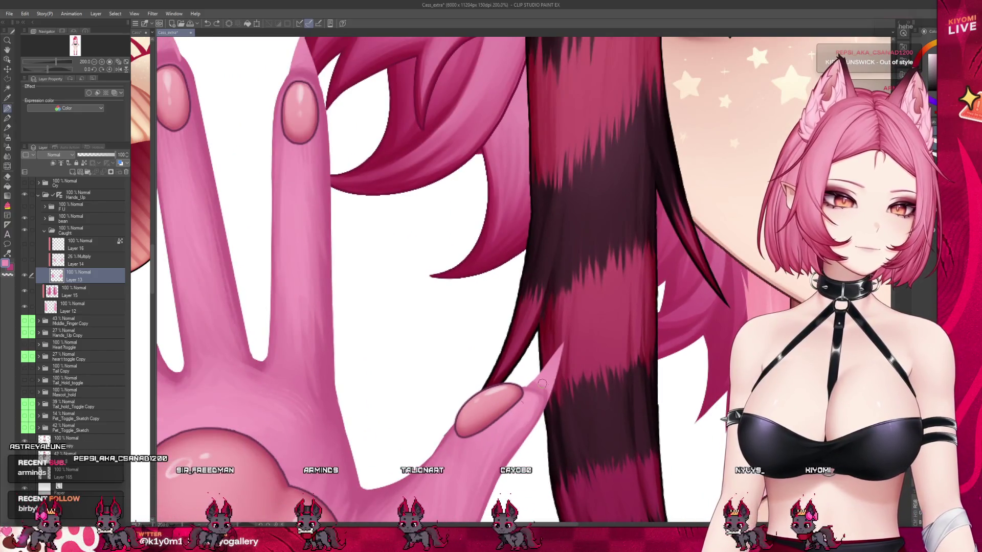
scroll(585, 383, "up", 2)
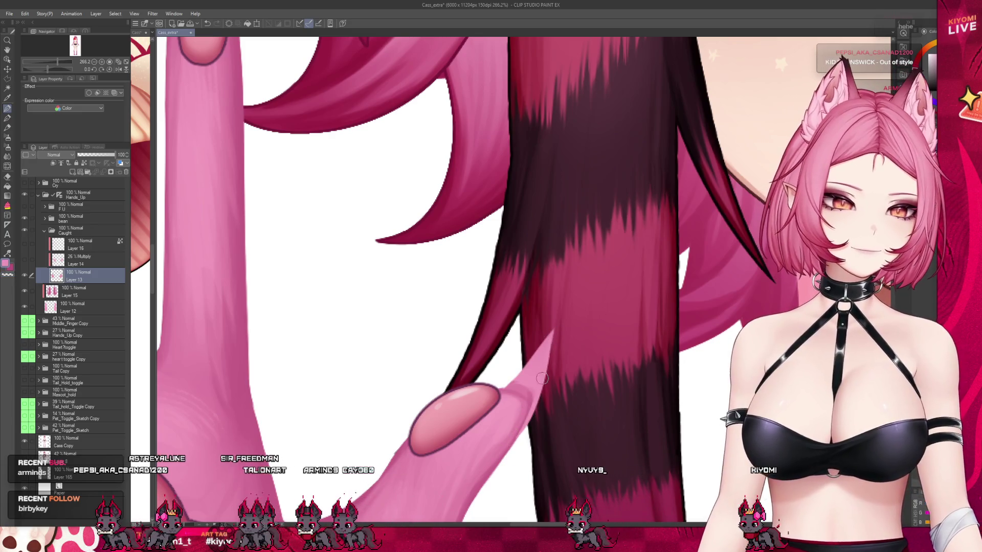
key("ctrl+z")
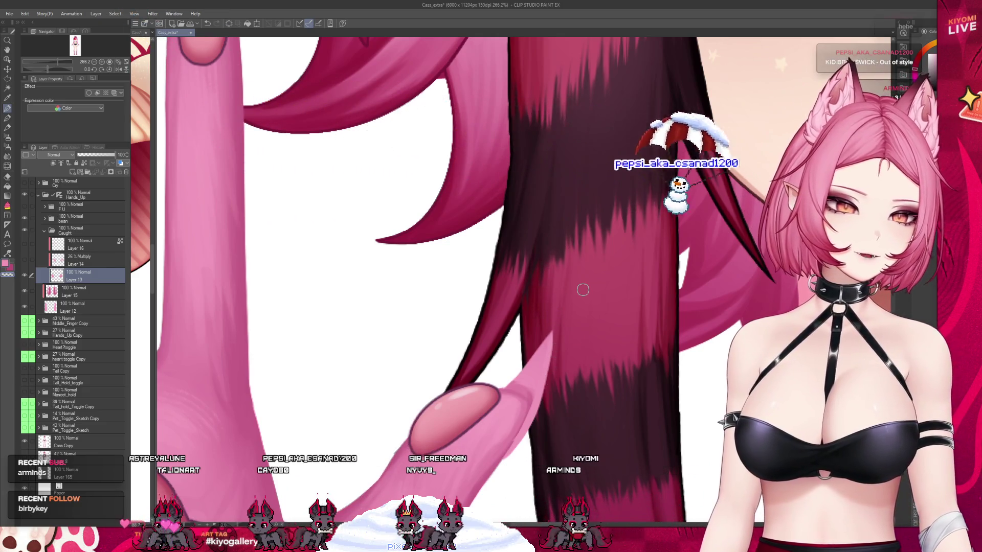
scroll(552, 334, "down", 4)
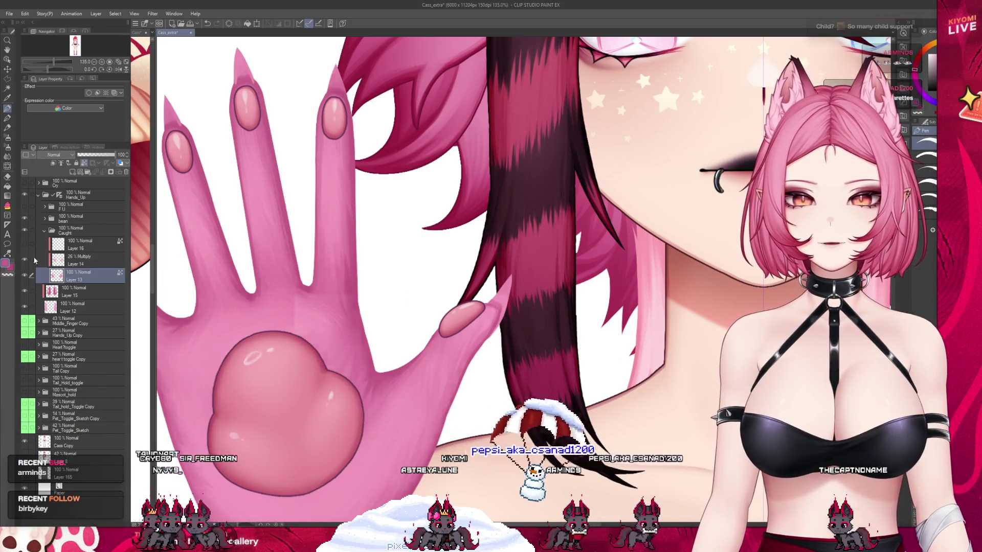
left_click(77, 244)
left_click(24, 244)
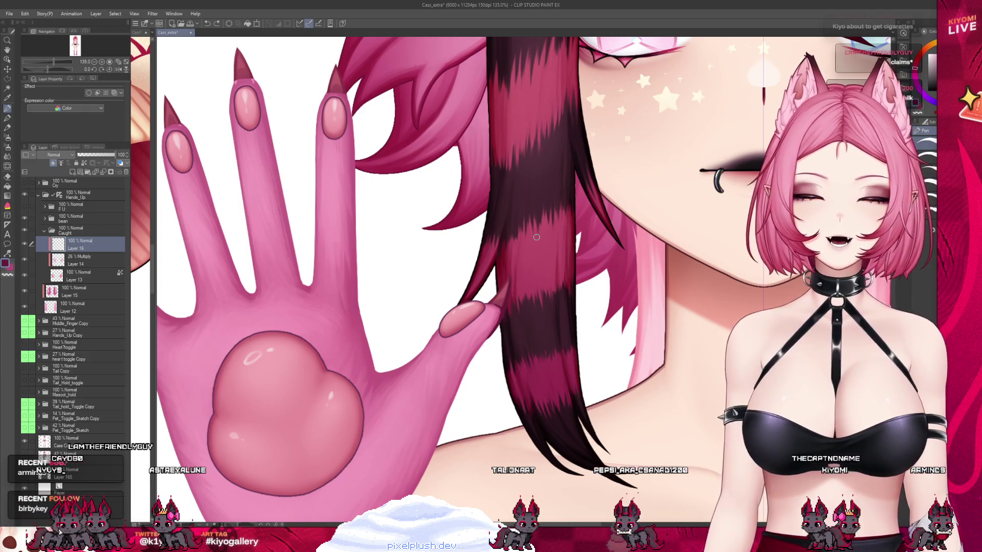
Check Layer 14 and Layer 13, then return to the nail tip Layer 16.
scroll(537, 236, "up", 5)
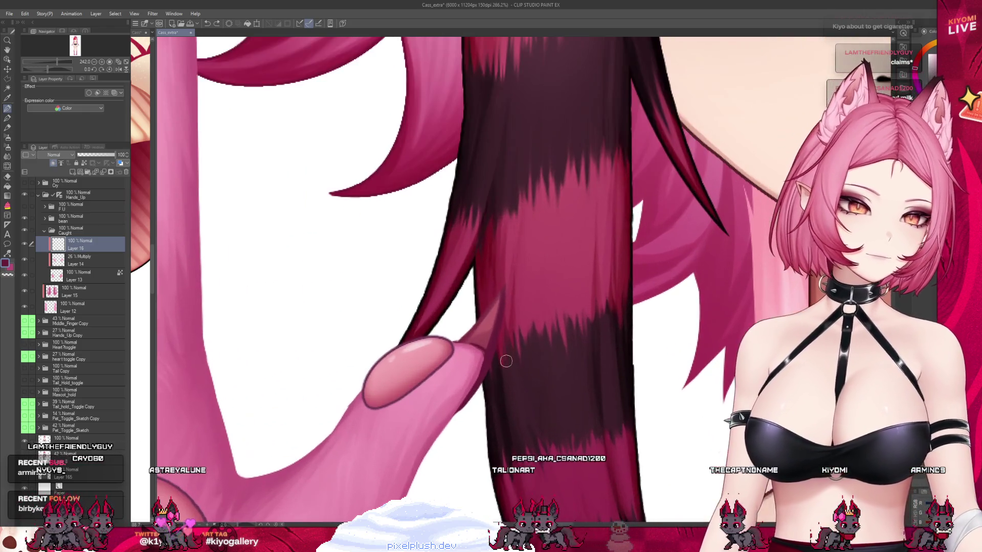
left_click(93, 259)
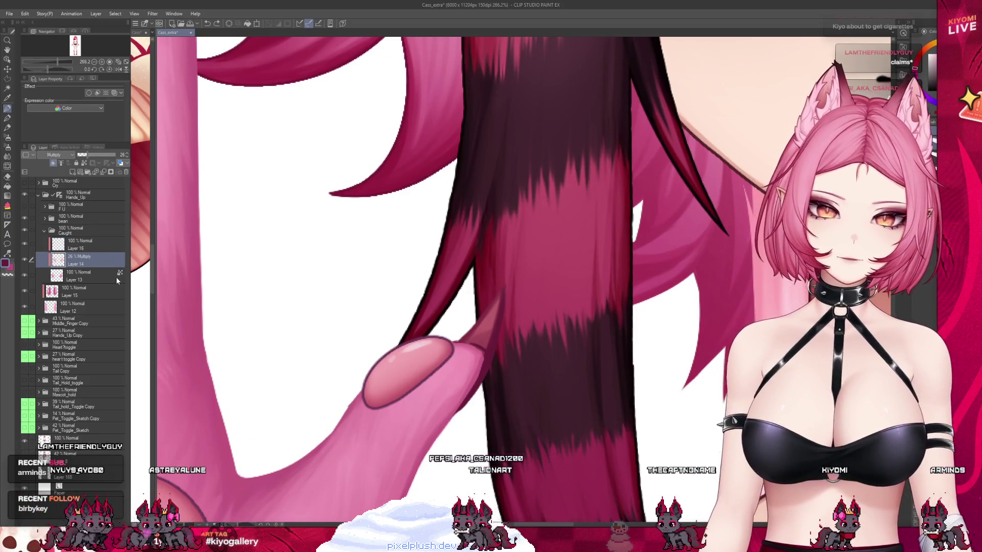
left_click(117, 280)
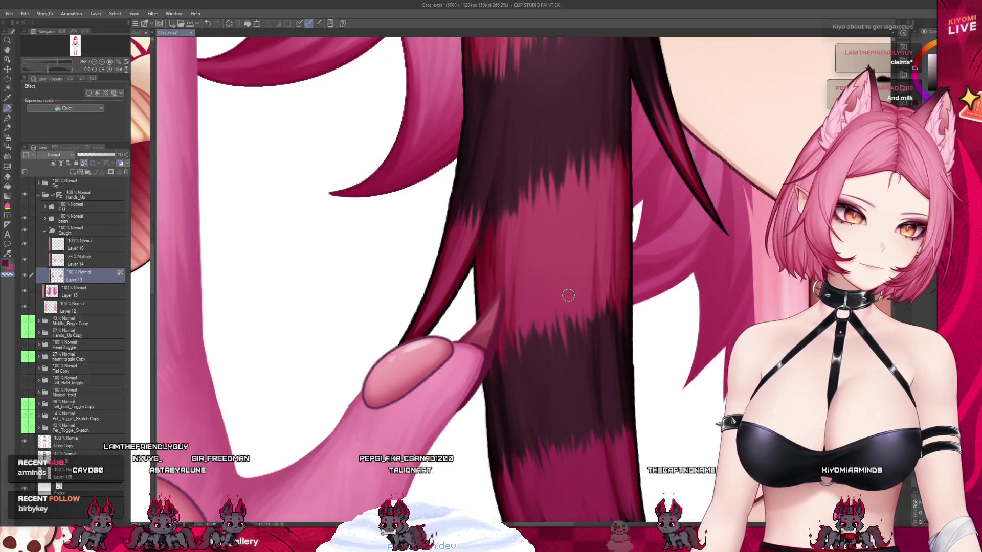
left_click(87, 244)
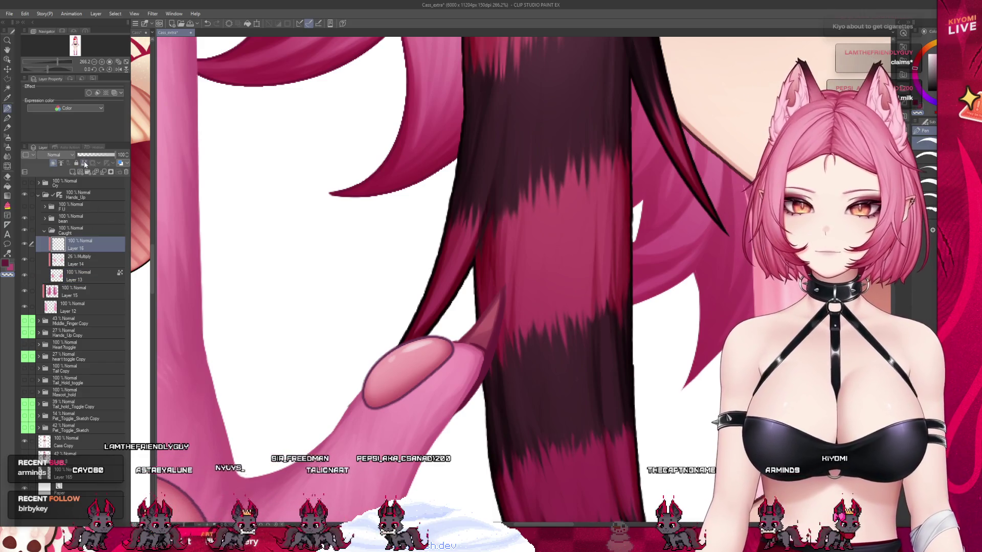
Widen the Cass document pane and bring up the Cass_extra drawing.
mouse_move(155, 173)
left_mouse_down()
mouse_move(340, 174)
mouse_move(282, 174)
left_mouse_up()
left_click(173, 309)
left_click(317, 225)
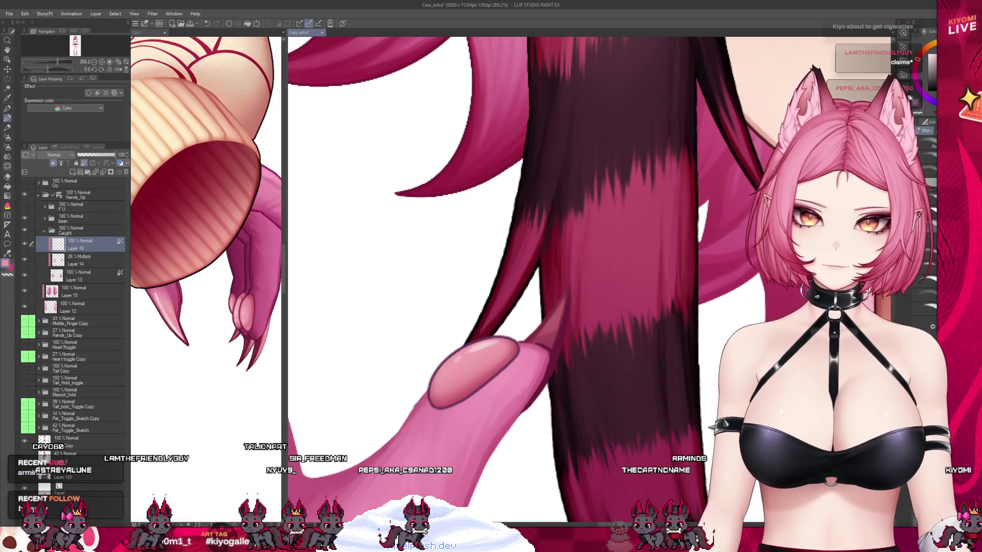
Repaint the claw edge beside the striped hair lock lighter, then eyedrop a darker claw colour.
left_click_drag(571, 304, 547, 363)
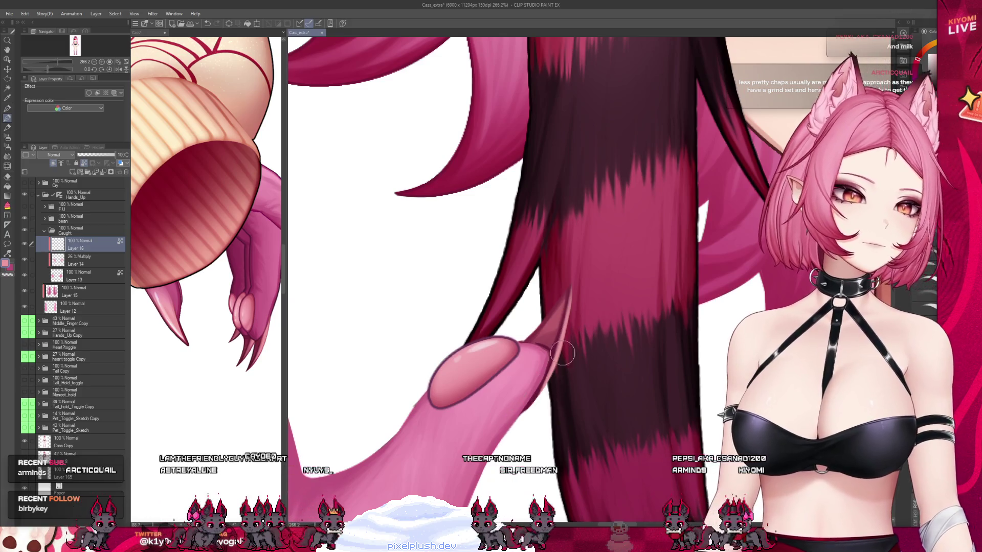
left_click(557, 330, "alt")
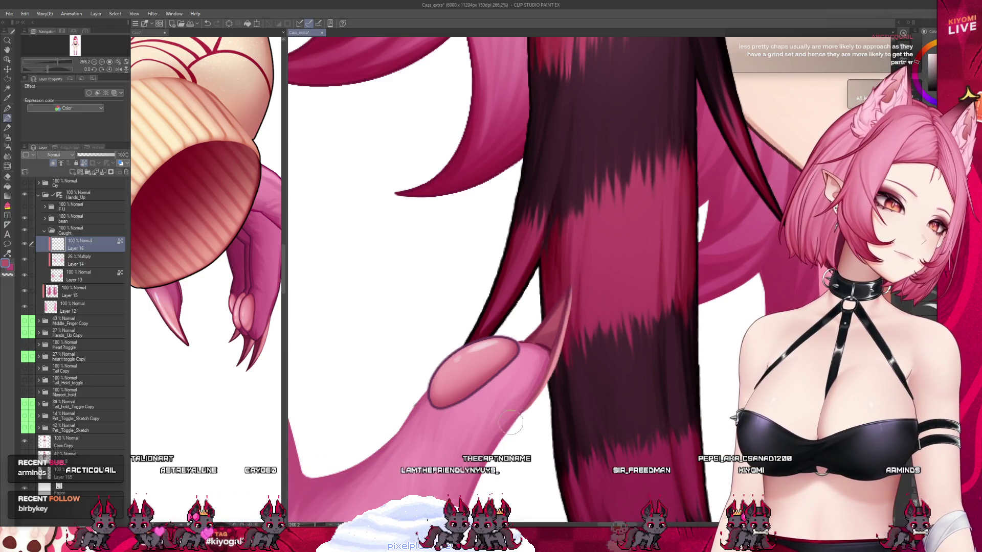
scroll(502, 269, "down", 5)
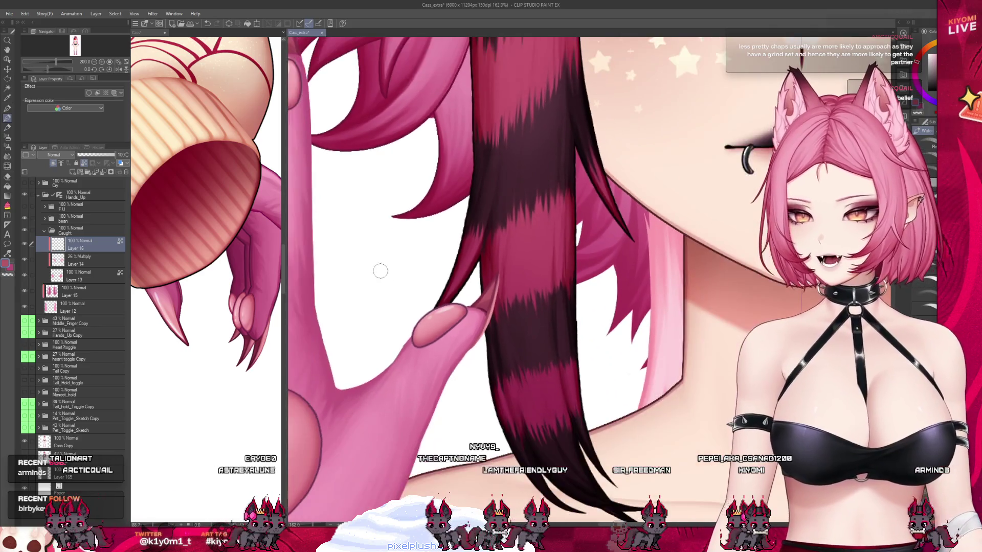
Widen the Cass_extra pane and zoom in on the dark-red-tipped claws and glossy paw pad.
scroll(448, 299, "down", 2)
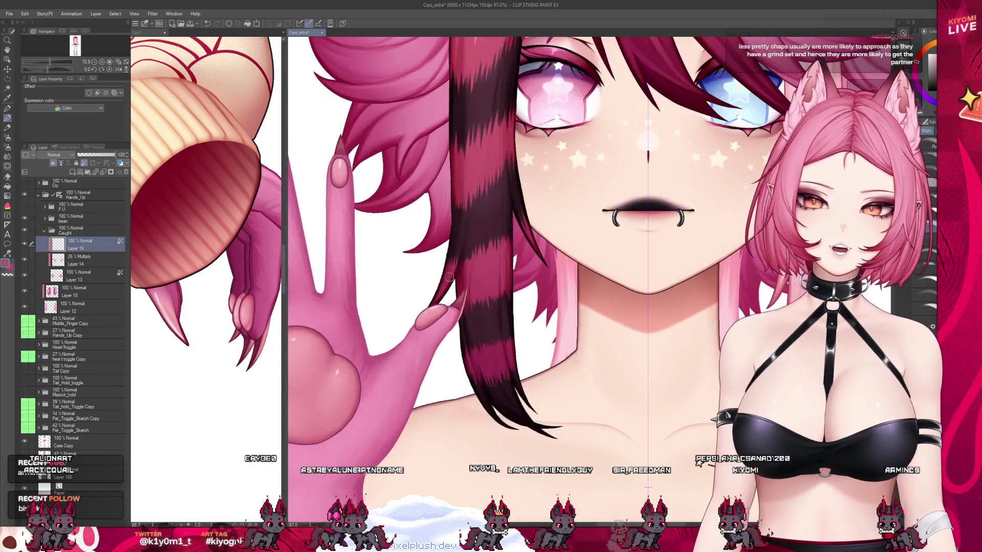
scroll(450, 279, "up", 4)
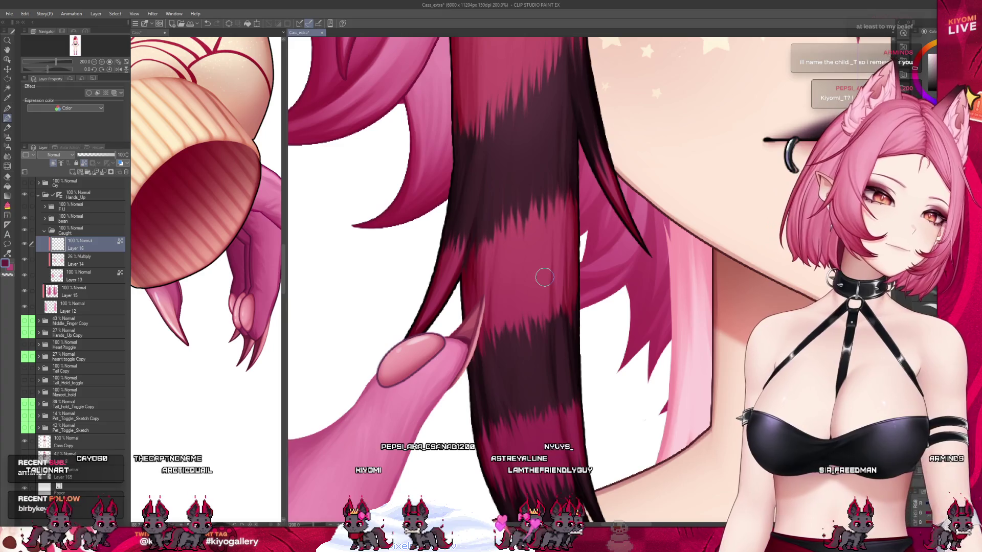
scroll(545, 277, "down", 5)
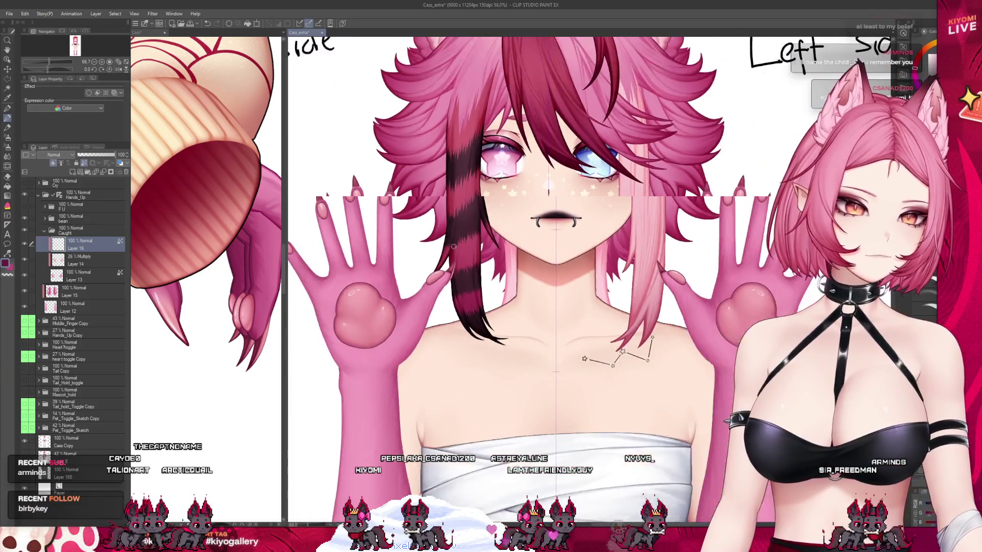
scroll(454, 247, "down", 1)
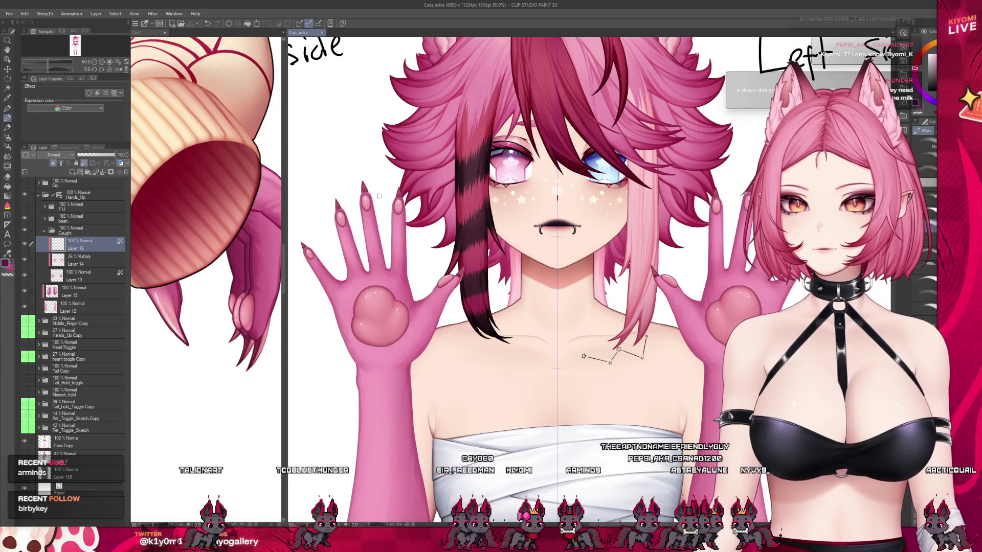
scroll(595, 203, "up", 3)
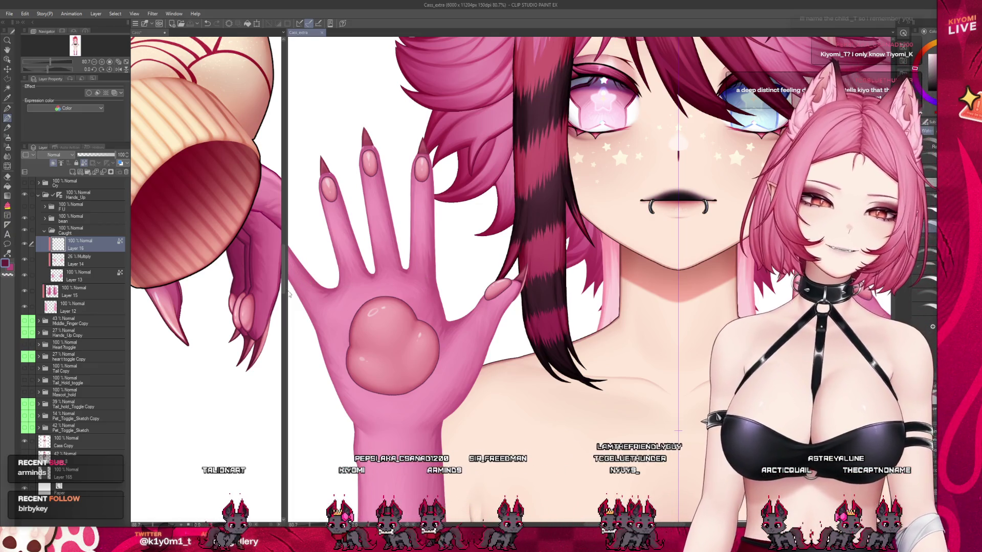
left_click_drag(287, 290, 171, 290)
scroll(252, 254, "up", 1)
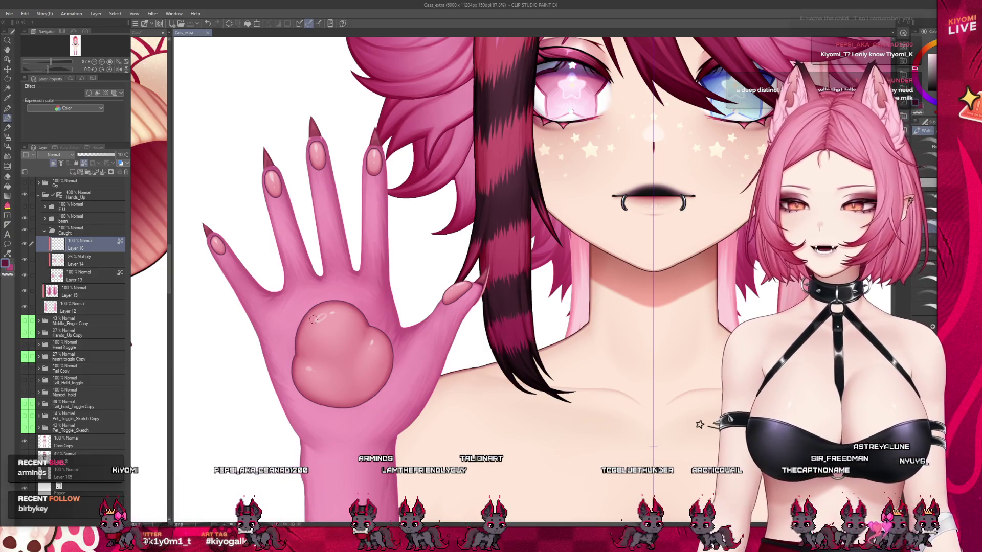
scroll(330, 242, "up", 2)
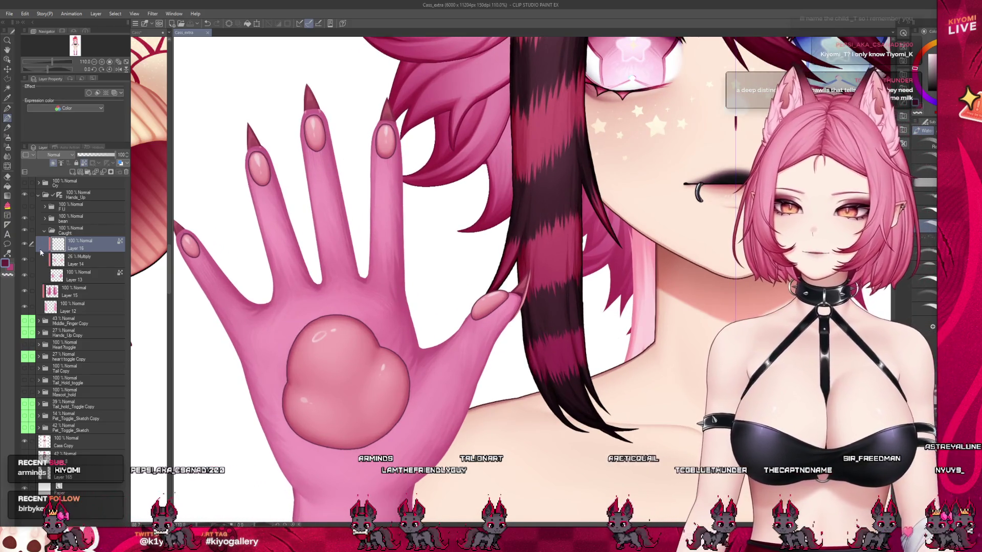
Hide and re-show Layer 14's multiply shading to compare the hands with and without it.
left_click(58, 263)
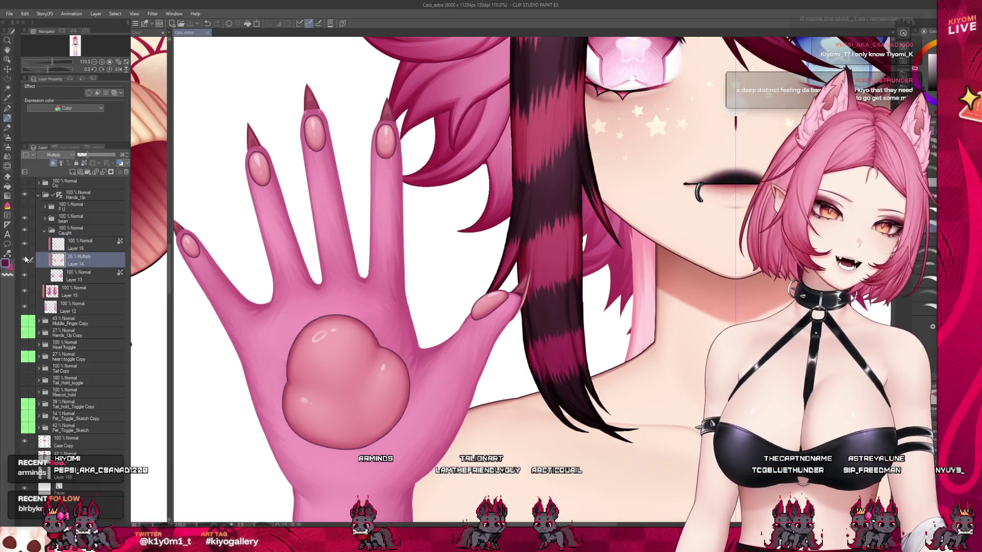
left_click(26, 259)
left_click(26, 259)
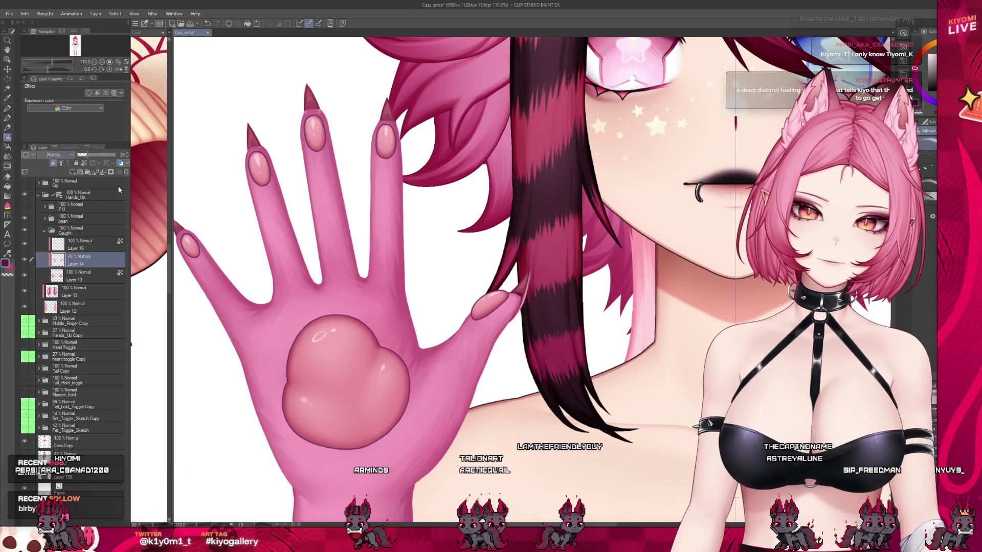
scroll(345, 271, "down", 4)
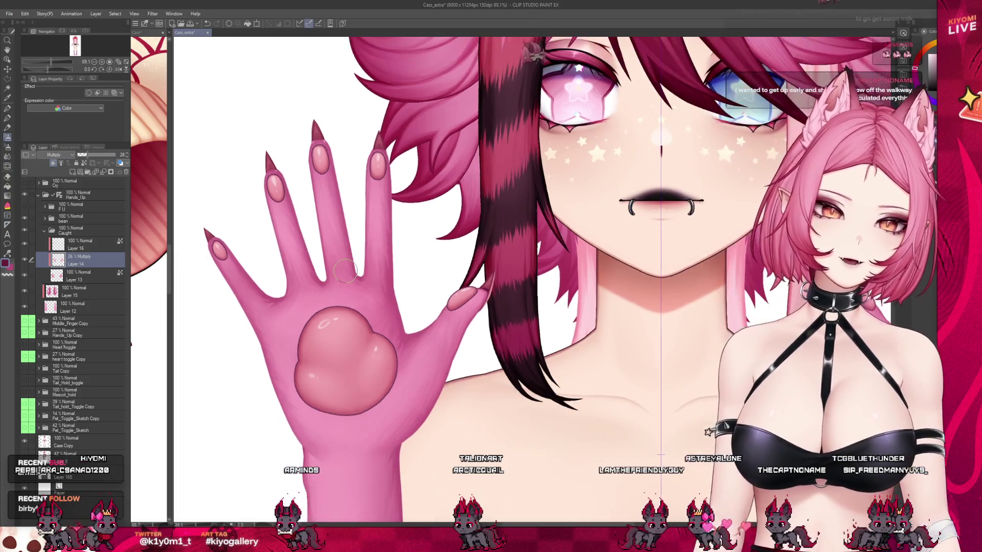
scroll(366, 270, "up", 4)
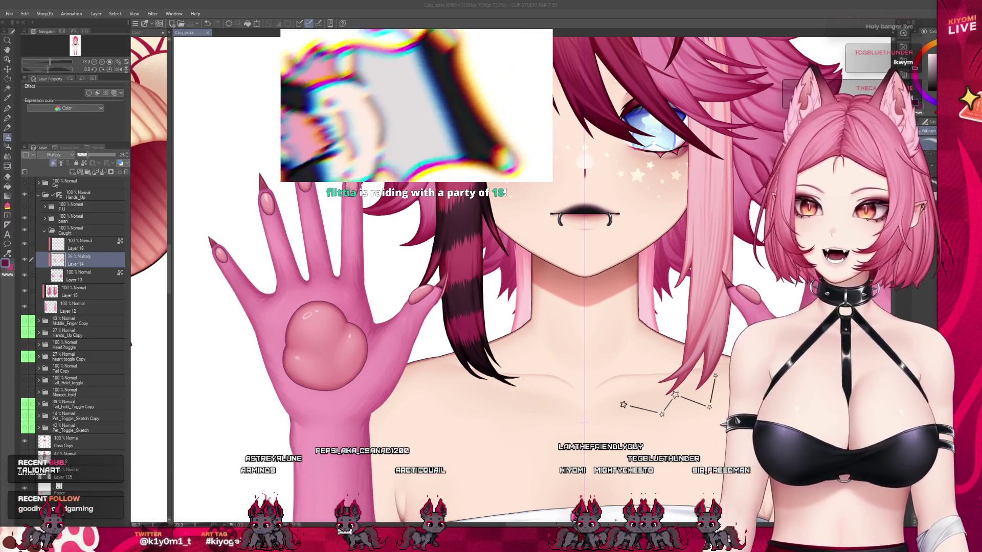
Show the F U layer so the hands switch to plain palms without paw pads.
scroll(361, 325, "up", 3)
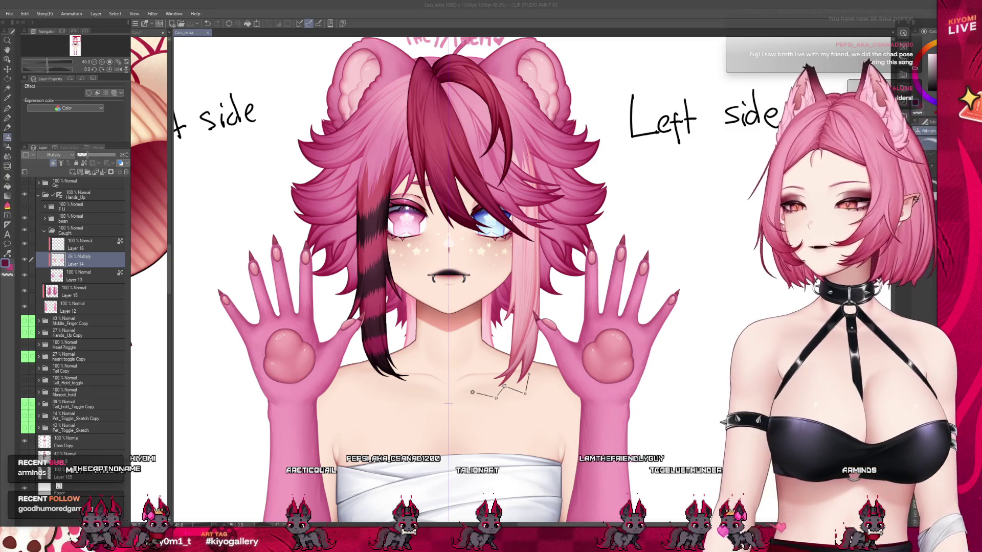
scroll(362, 246, "up", 2)
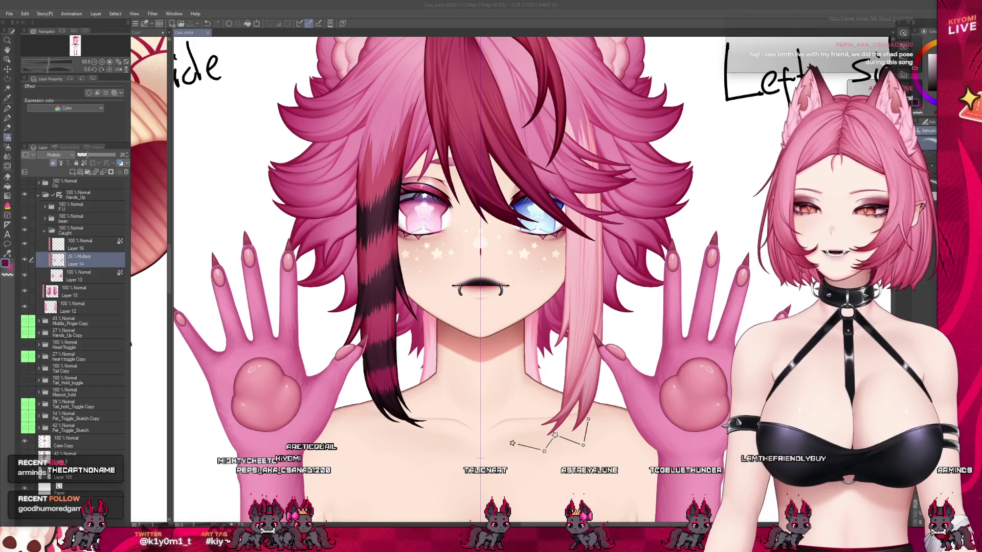
scroll(380, 185, "down", 3)
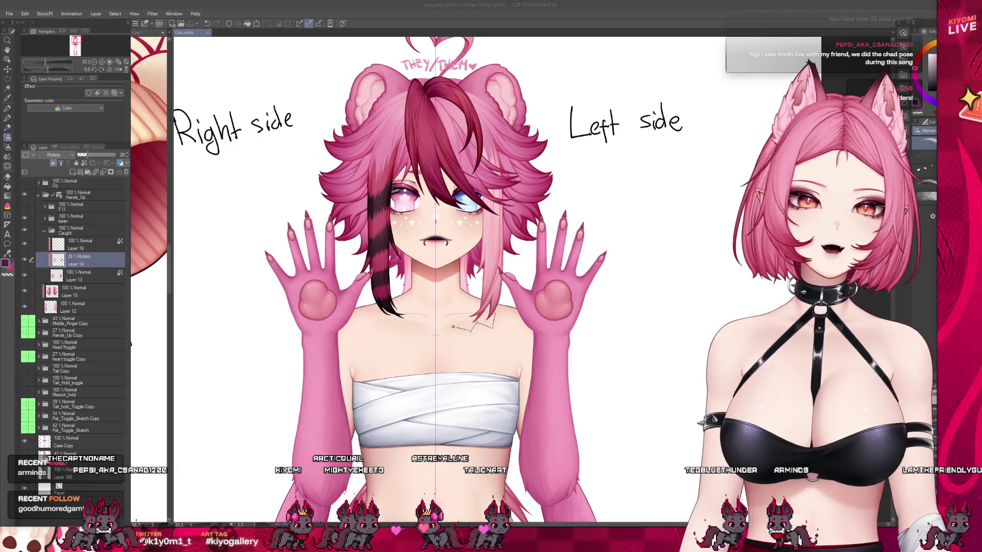
scroll(435, 368, "up", 2)
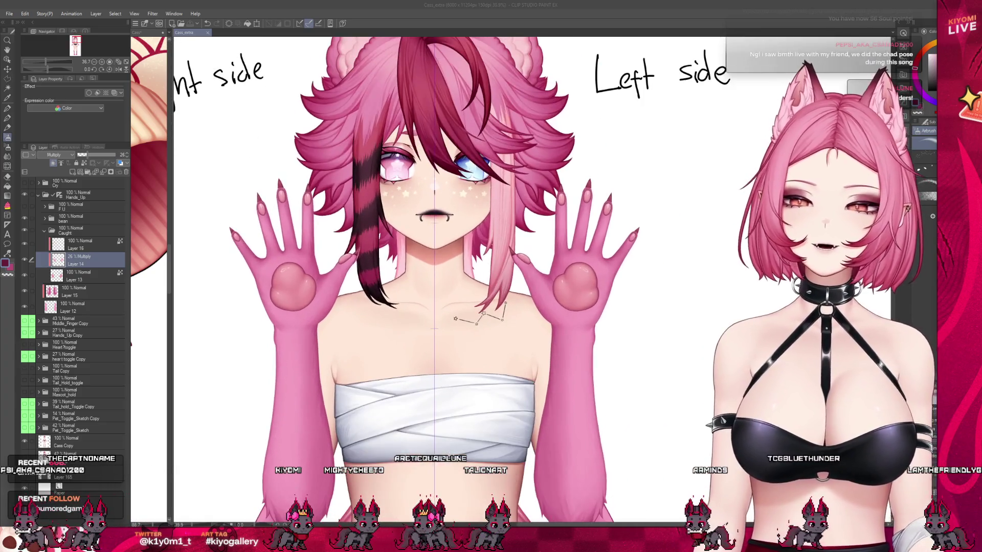
left_click(25, 207)
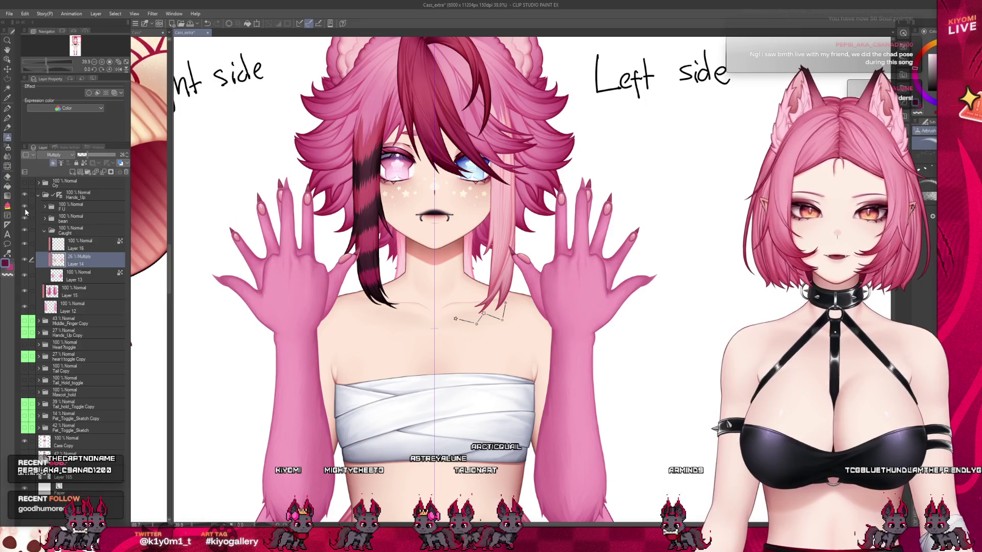
Collapse and hide the Caught hand group to reveal the middle-finger hands.
left_click(45, 231)
left_click(24, 230)
scroll(245, 227, "up", 3)
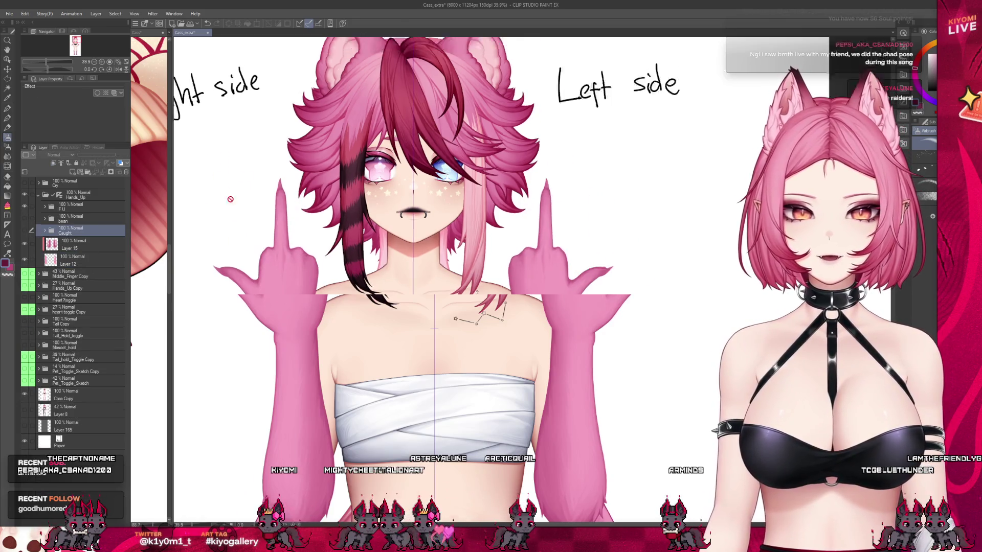
scroll(245, 227, "up", 2)
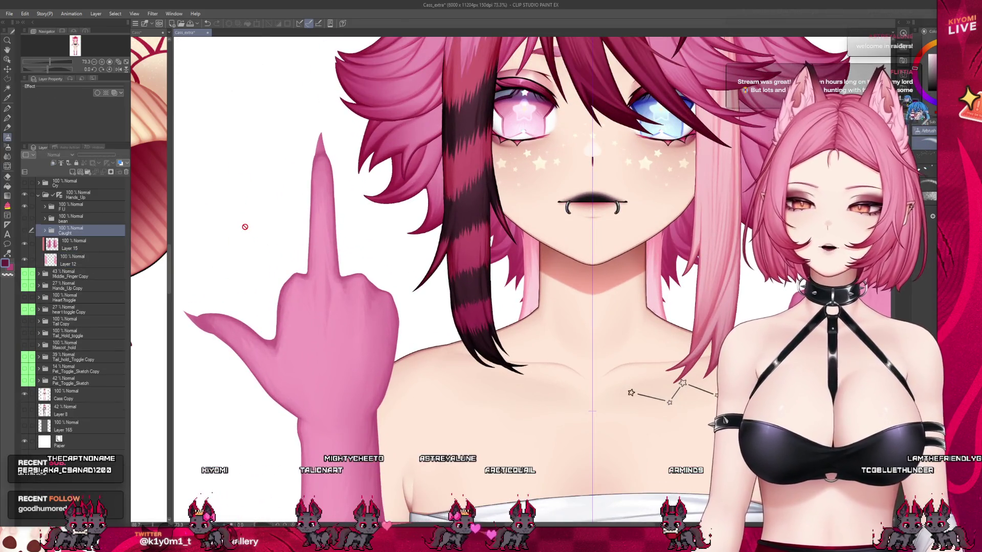
scroll(245, 227, "down", 4)
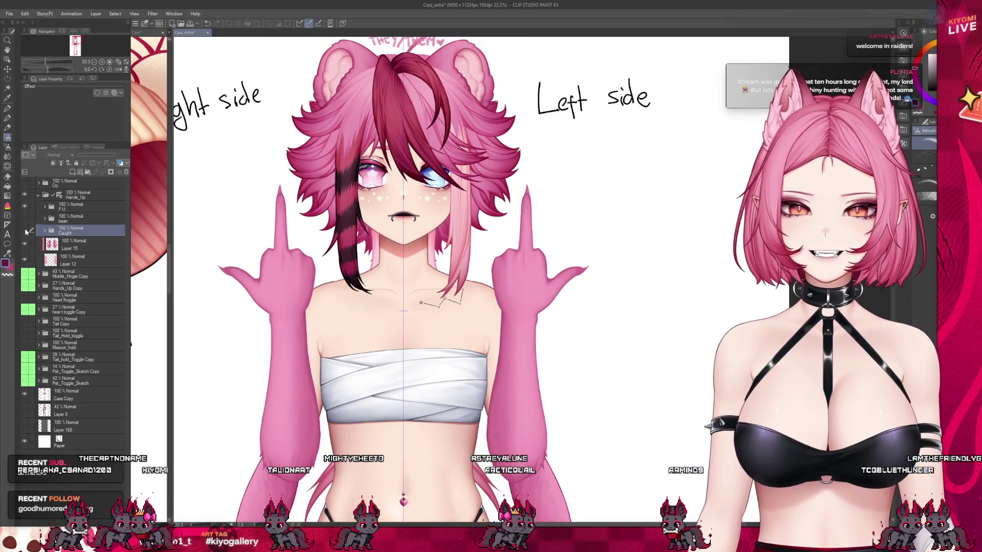
Toggle the bean sweat-drop and open-palm layers, then restore the Caught paw-pad palms.
left_click(24, 231)
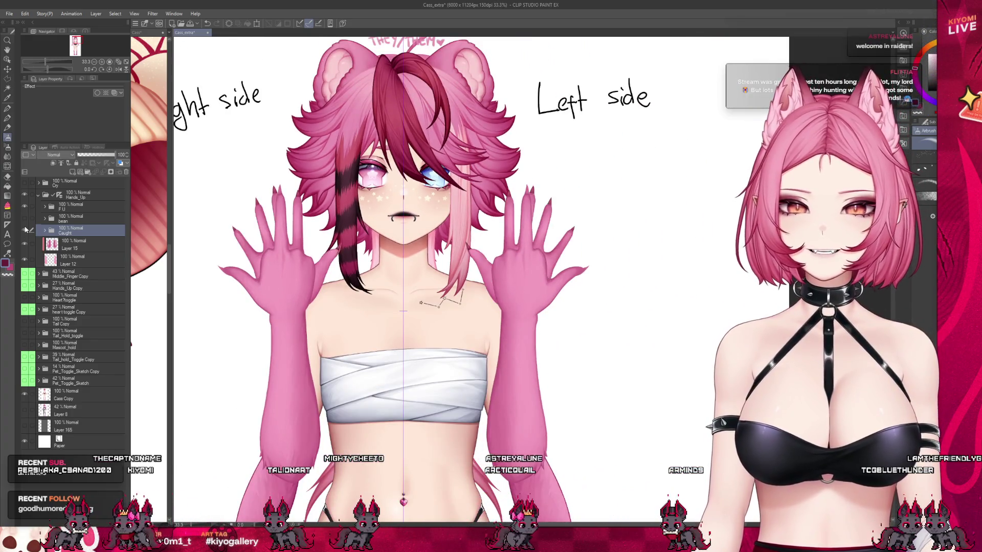
left_click(24, 219)
left_click(25, 231)
left_click(24, 231)
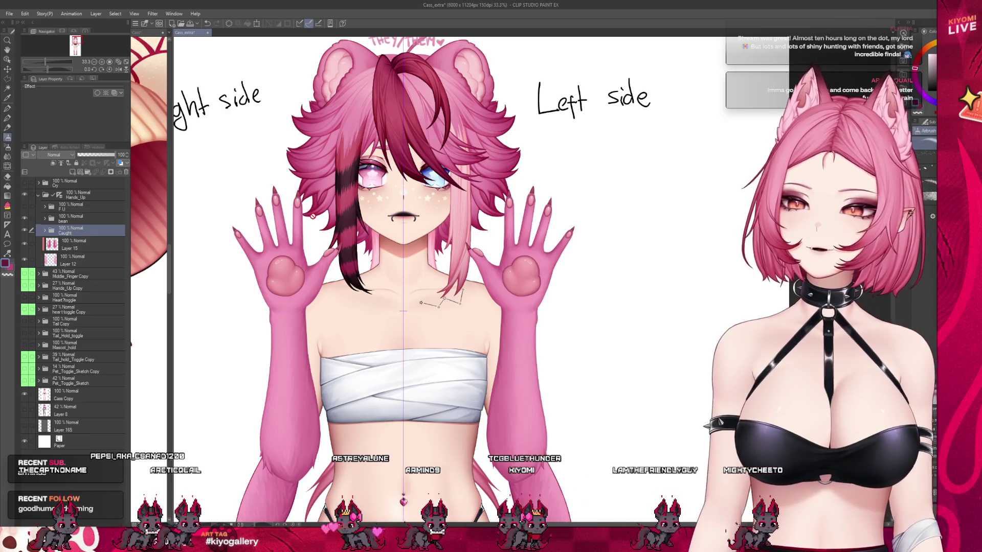
scroll(283, 224, "up", 2)
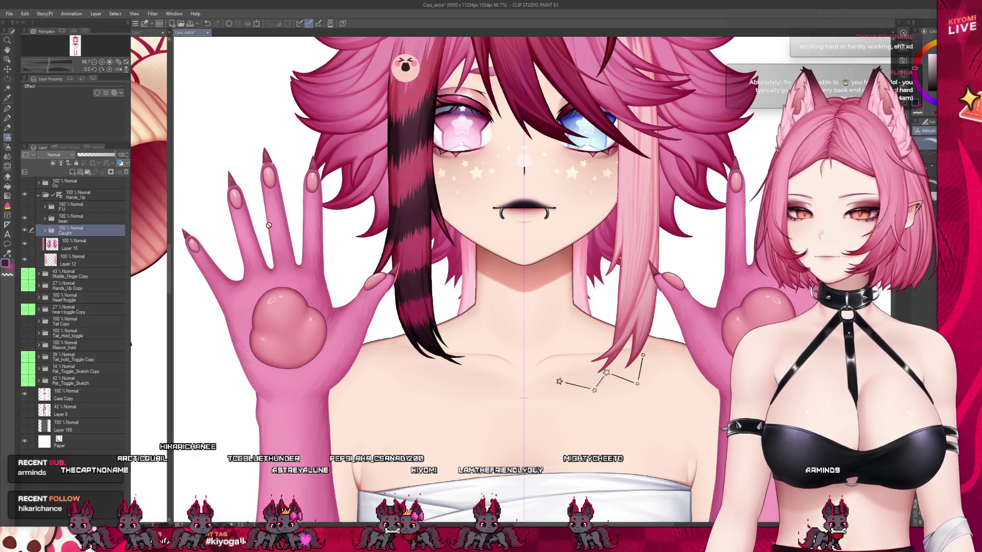
scroll(277, 222, "up", 2)
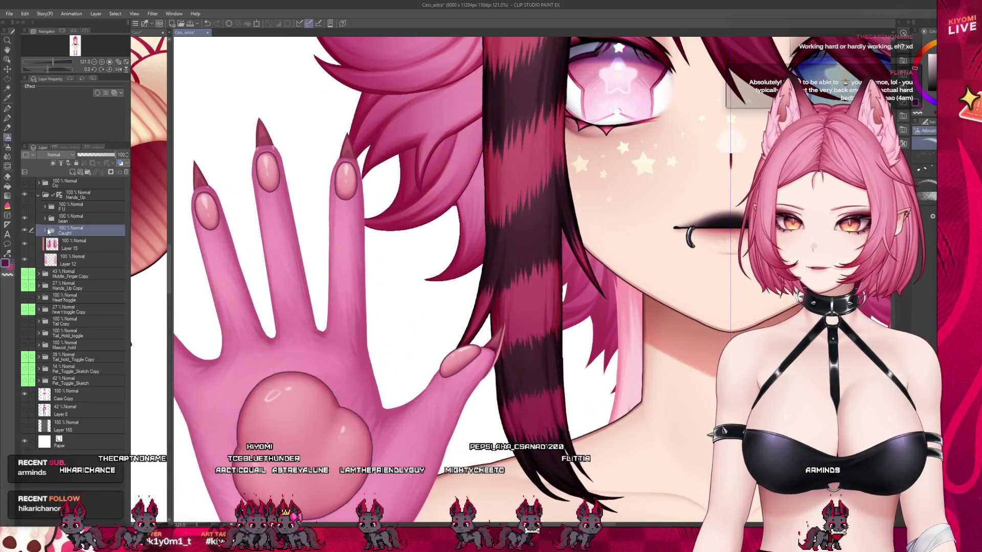
Expand the Caught group and make Layer 16 the working layer.
left_click(45, 230)
left_click(82, 244)
scroll(399, 264, "down", 2)
scroll(213, 221, "up", 2)
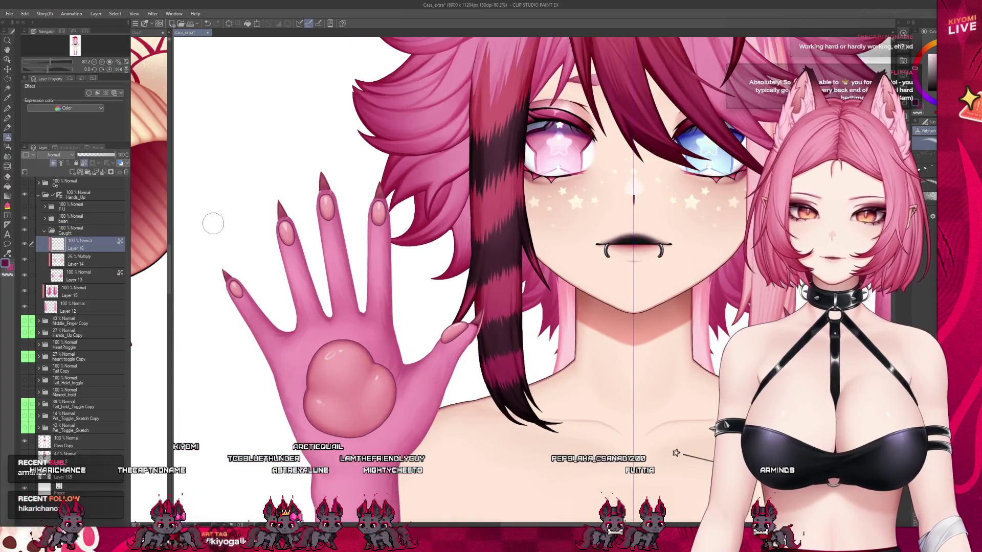